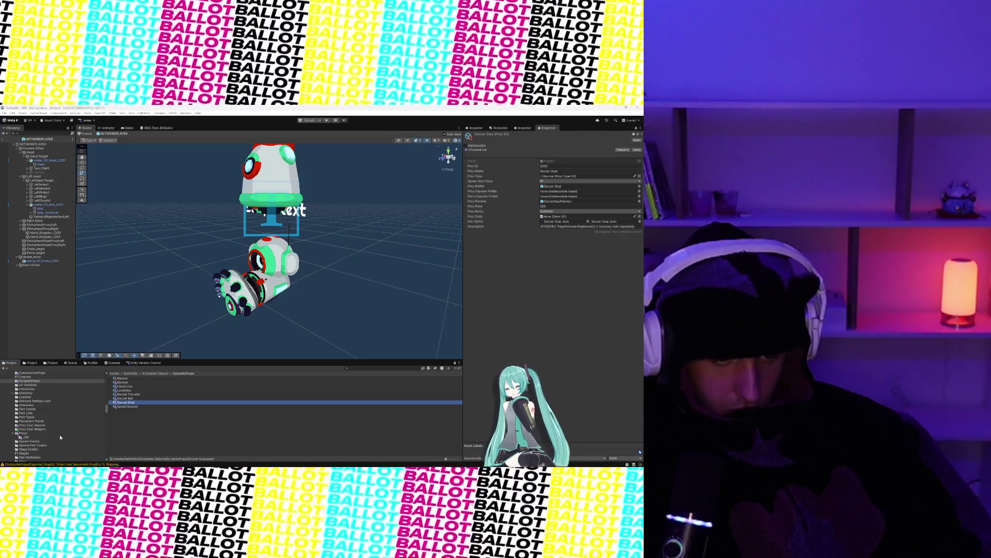
- Browse the Prop Cost Reports, Prop Cost Weights, Props and DynamicProps folders into ConstructionProps
{"action": "left_click", "coordinate": [27, 426]}
{"action": "left_click", "coordinate": [29, 429]}
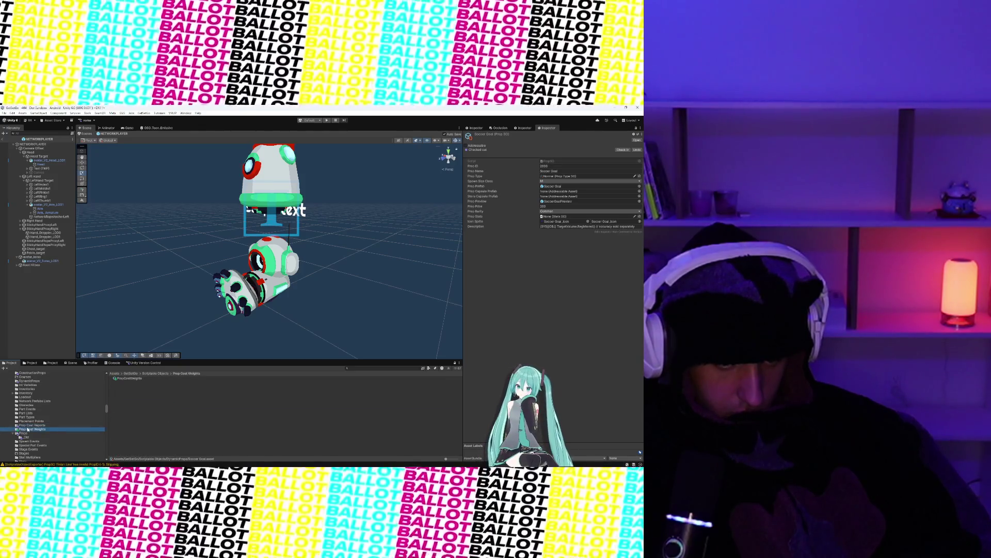
{"action": "left_click", "coordinate": [30, 425]}
{"action": "left_click", "coordinate": [23, 433]}
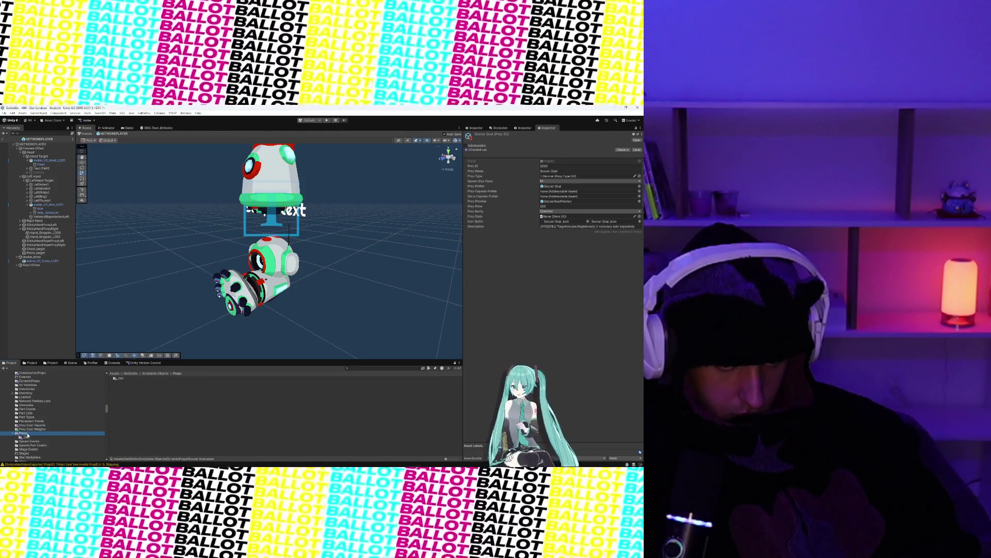
{"action": "left_click", "coordinate": [30, 381]}
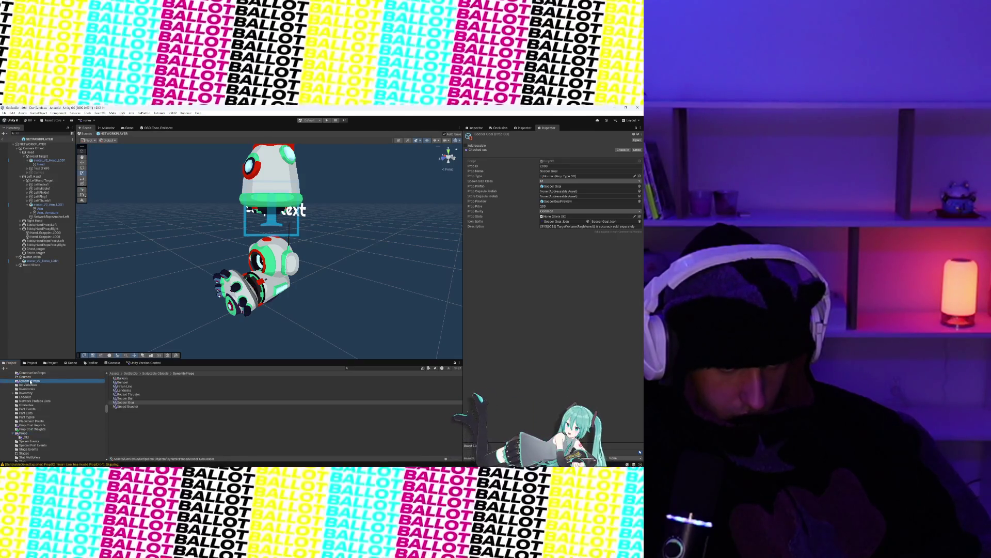
{"action": "left_click", "coordinate": [30, 373]}
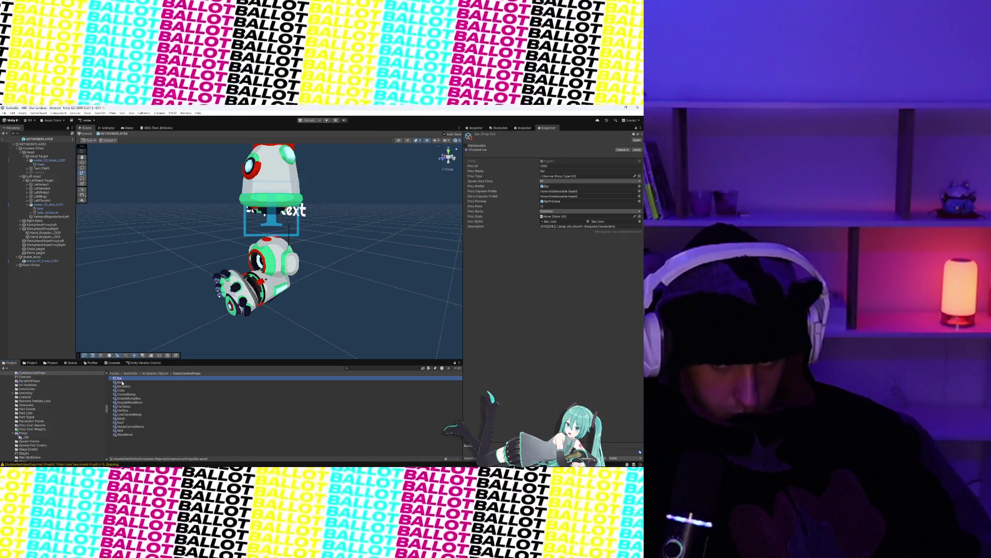
- Inspect the Bar, Box, Bump Box, Curved Ramp, Double Bump Box and Double Wave Block props
{"action": "left_click", "coordinate": [122, 382]}
{"action": "left_click", "coordinate": [122, 383]}
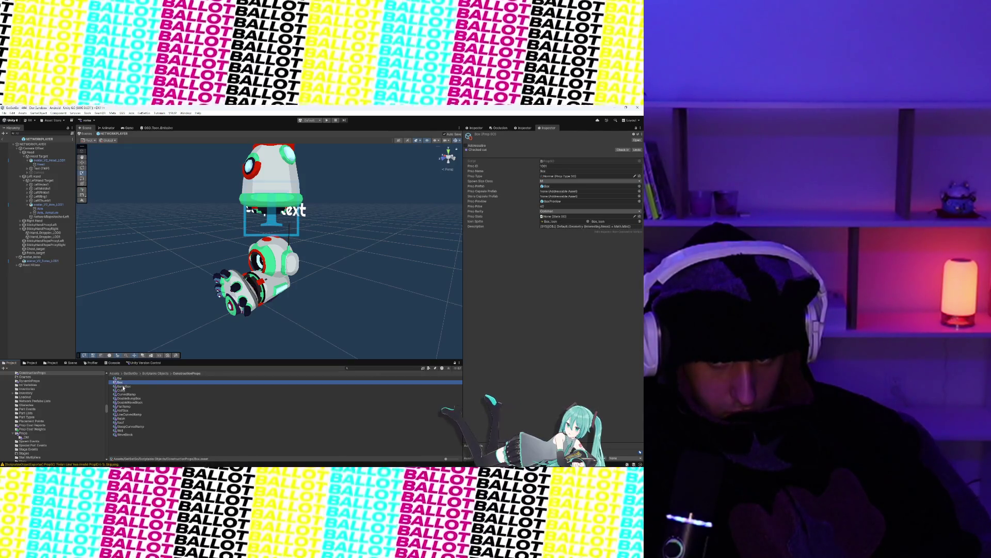
{"action": "left_click", "coordinate": [124, 386]}
{"action": "left_click", "coordinate": [125, 395]}
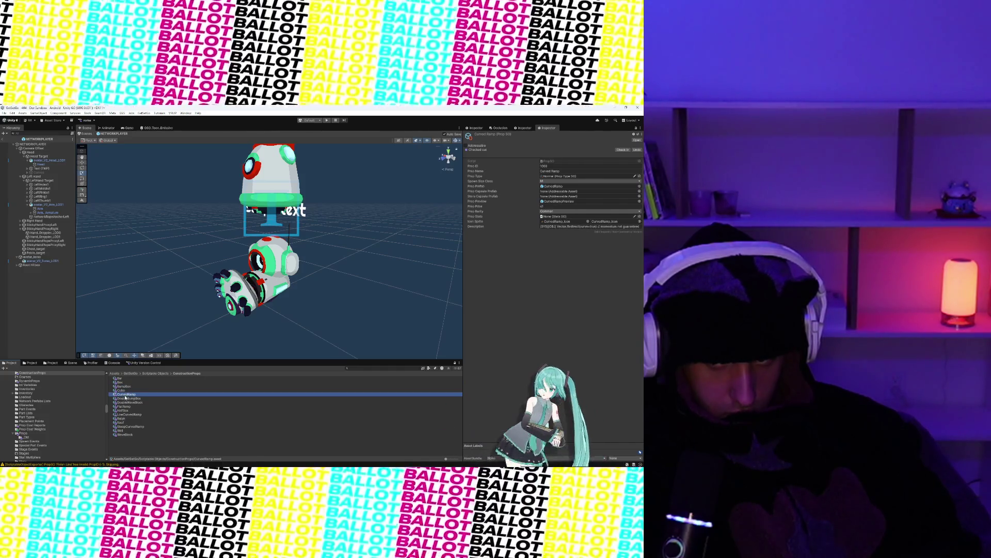
{"action": "left_click", "coordinate": [125, 399]}
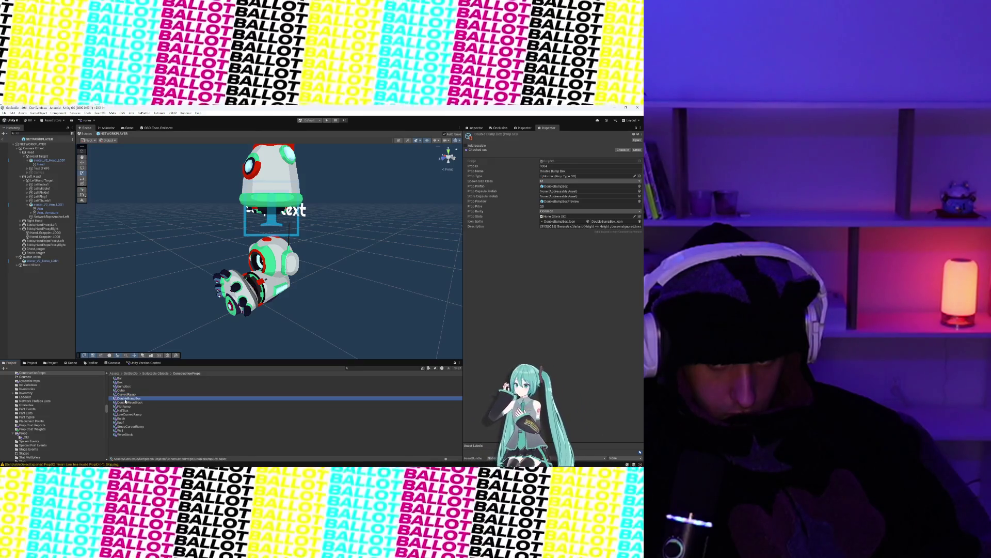
{"action": "left_click", "coordinate": [124, 402]}
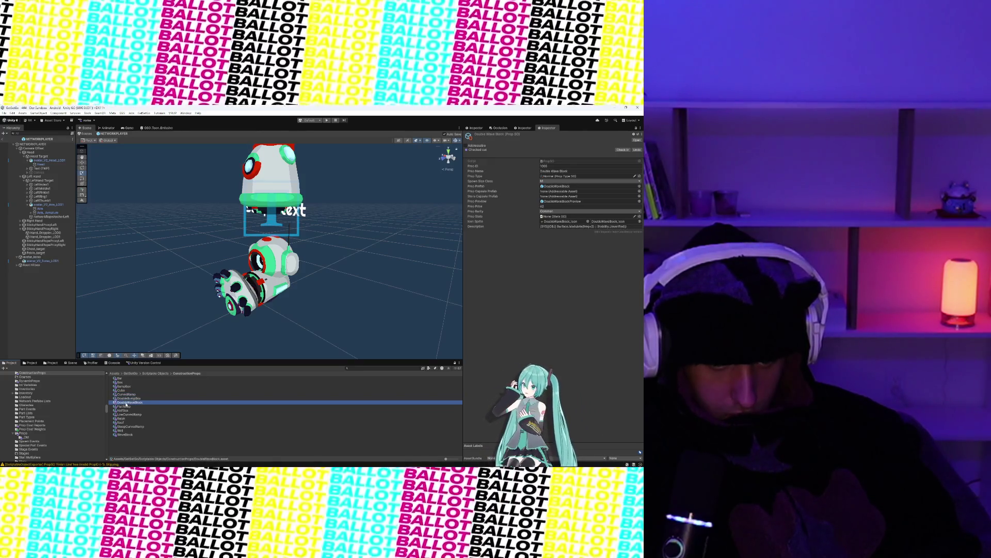
- Inspect the Flat Ramp, Low Curved Ramp, Roof, Steep Curved Ramp, Wall and Wave Block props
{"action": "left_click", "coordinate": [124, 406]}
{"action": "left_click", "coordinate": [125, 414]}
{"action": "left_click", "coordinate": [124, 422]}
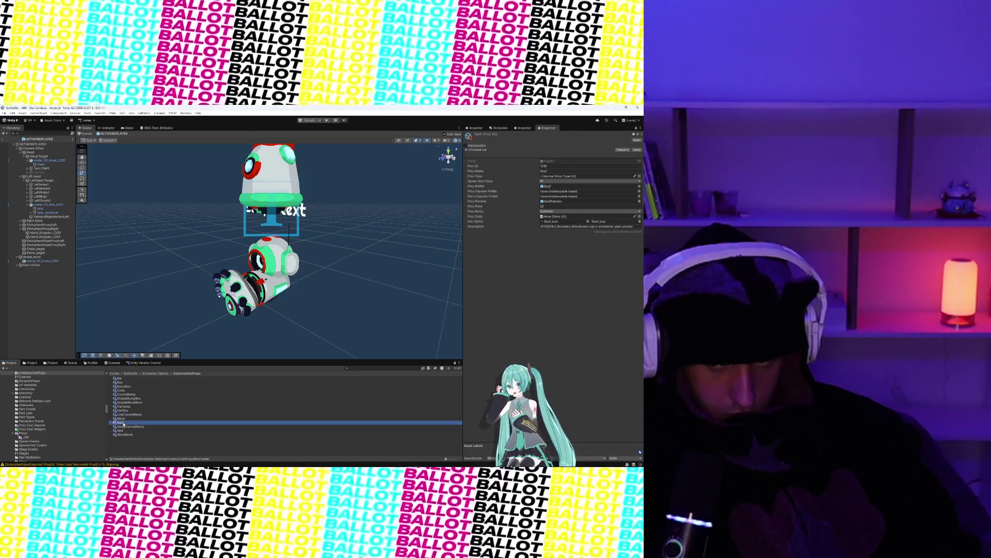
{"action": "left_click", "coordinate": [124, 427]}
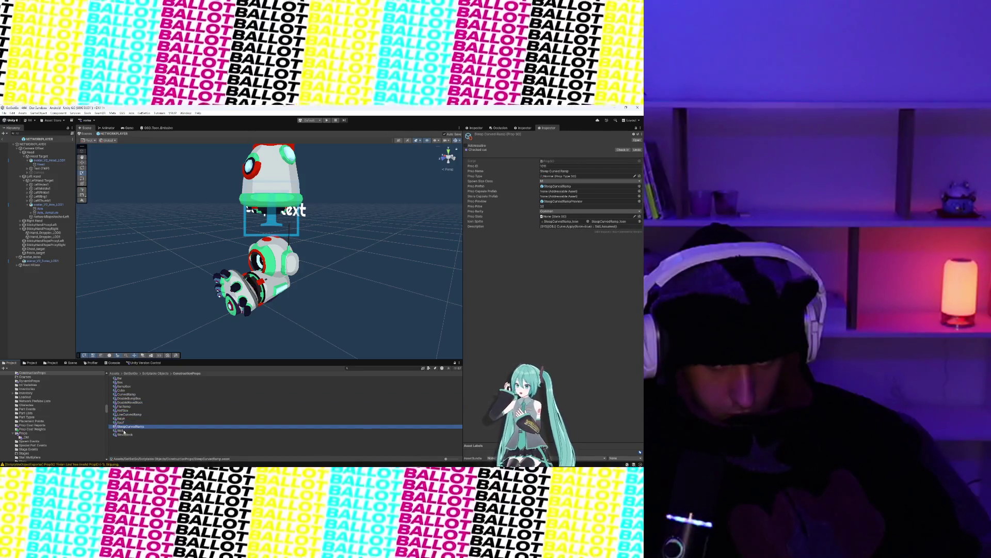
{"action": "left_click", "coordinate": [124, 431]}
{"action": "left_click", "coordinate": [124, 434]}
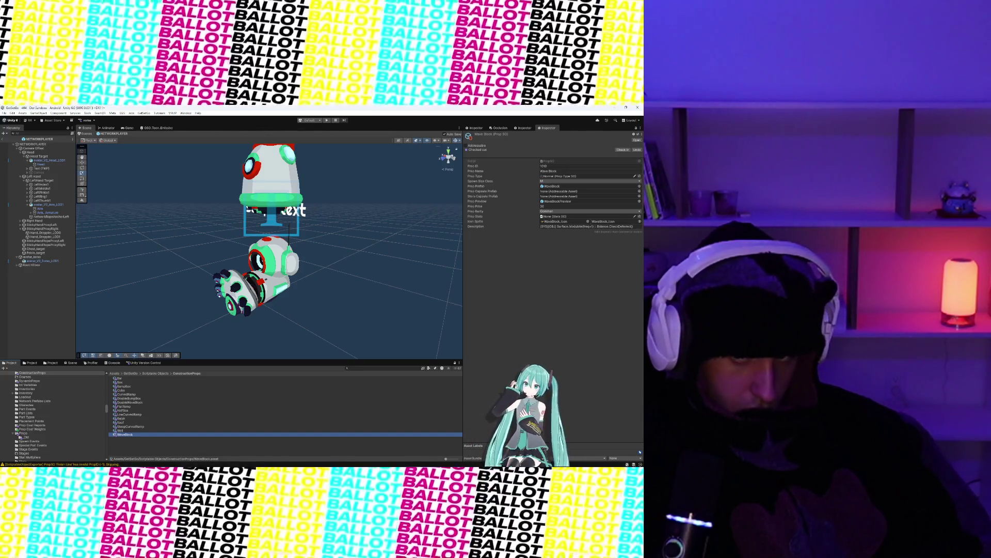
- View the Cube prop, then the Double Bump Box prop, in the Inspector
{"action": "left_click", "coordinate": [122, 390]}
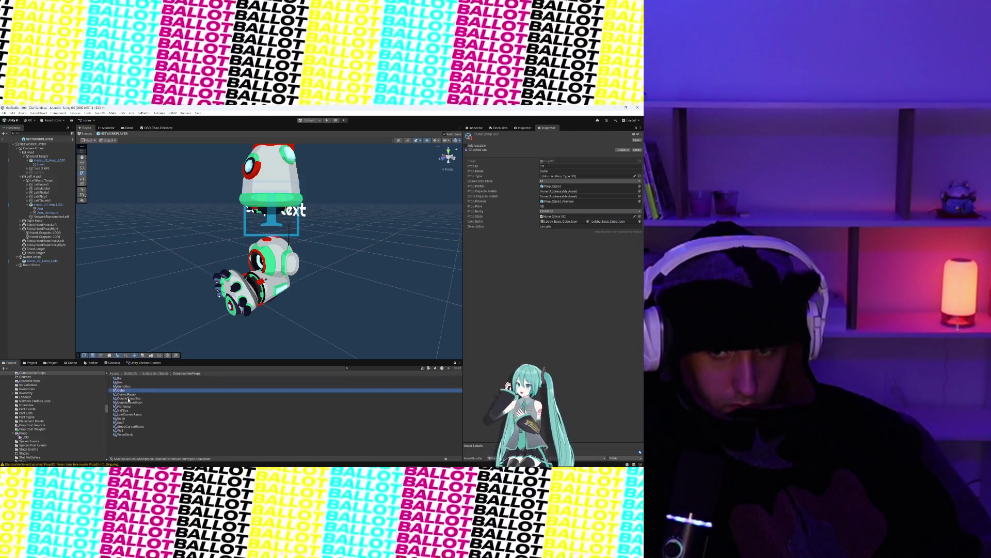
{"action": "left_click", "coordinate": [129, 398]}
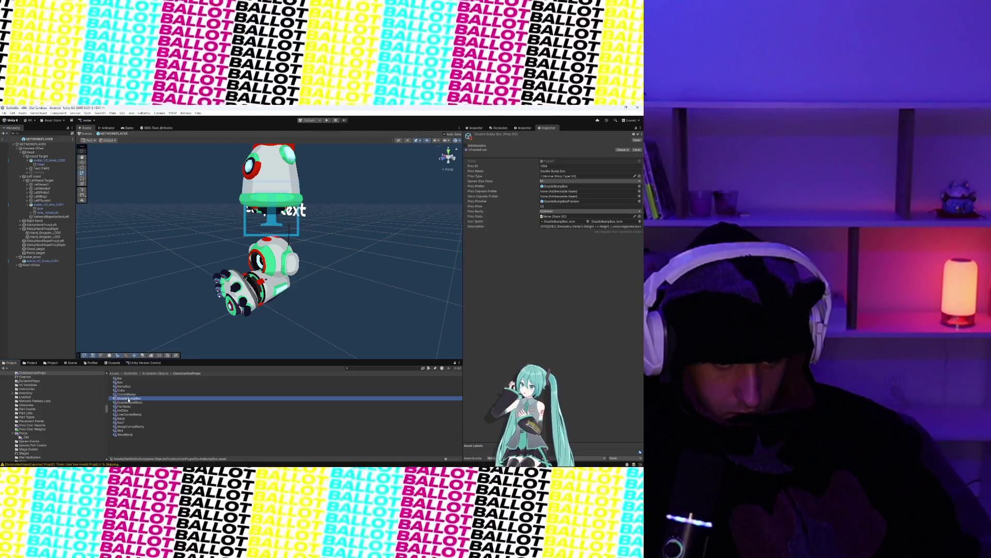
- Step down the ConstructionProps list to inspect Ralph and then Wave Block
{"action": "left_click", "coordinate": [128, 403]}
{"action": "left_click", "coordinate": [130, 411]}
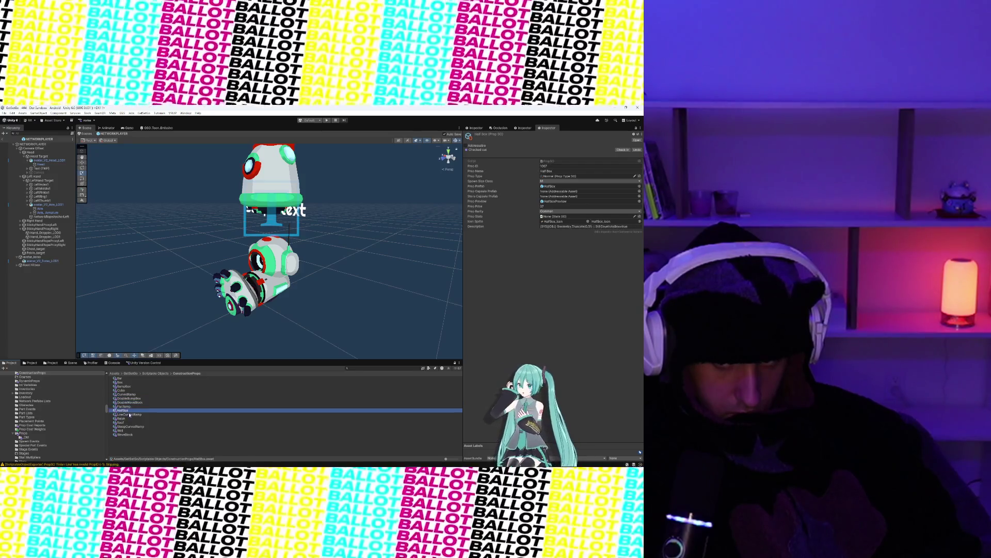
{"action": "left_click", "coordinate": [132, 418]}
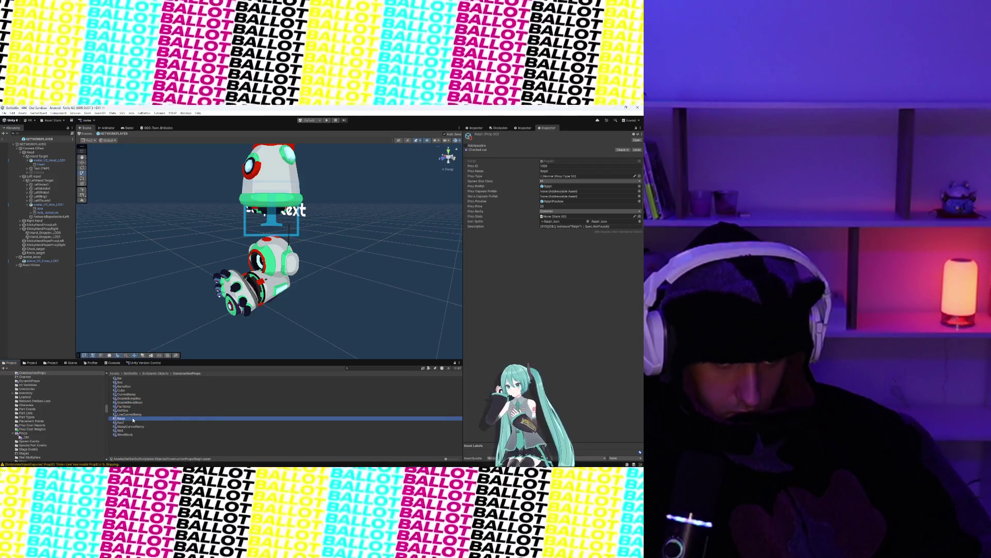
{"action": "mouse_move", "coordinate": [133, 463]}
{"action": "left_click", "coordinate": [129, 434]}
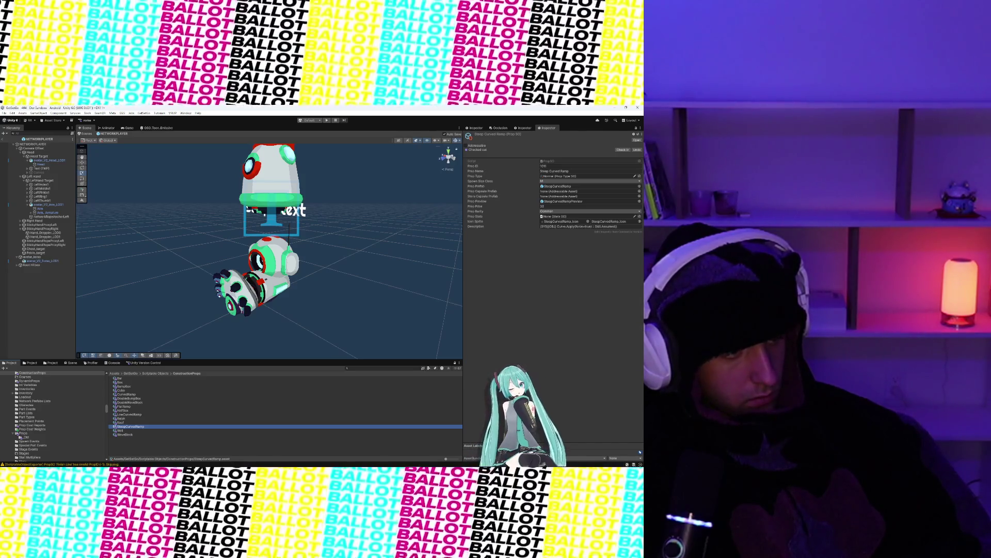
- Walk back up through Roof, Low Curved Ramp, Flat Ramp, Double Bump Box, Cube, Bump Box, Box and Bar
{"action": "left_click", "coordinate": [125, 422]}
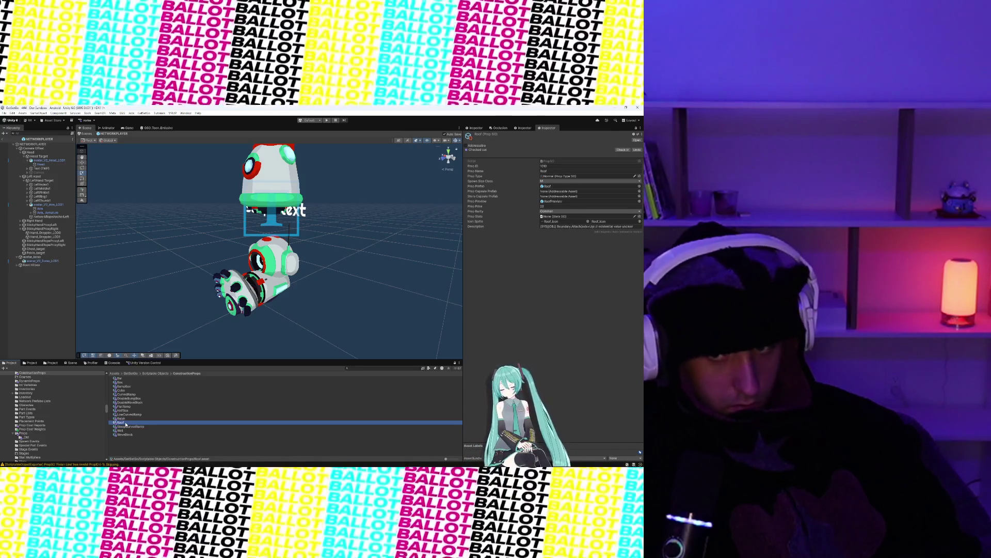
{"action": "left_click", "coordinate": [125, 418]}
{"action": "left_click", "coordinate": [125, 414]}
{"action": "left_click", "coordinate": [126, 406]}
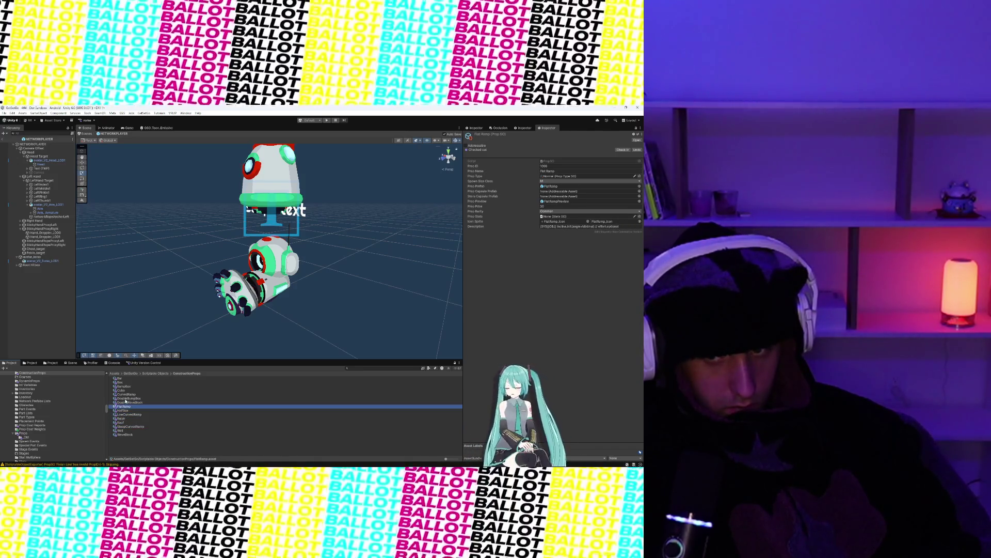
{"action": "left_click", "coordinate": [125, 398]}
{"action": "left_click", "coordinate": [122, 390]}
{"action": "left_click", "coordinate": [119, 386]}
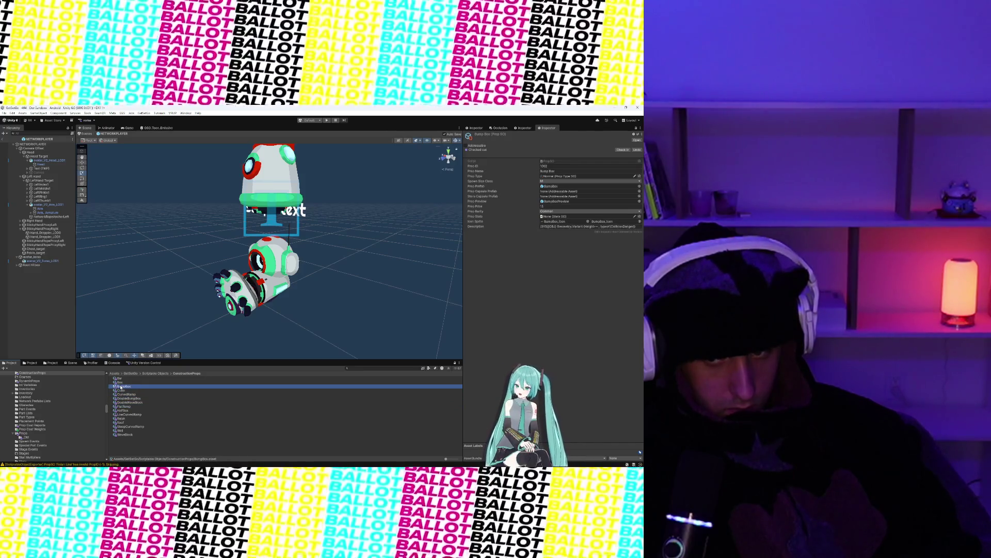
{"action": "left_click", "coordinate": [120, 382]}
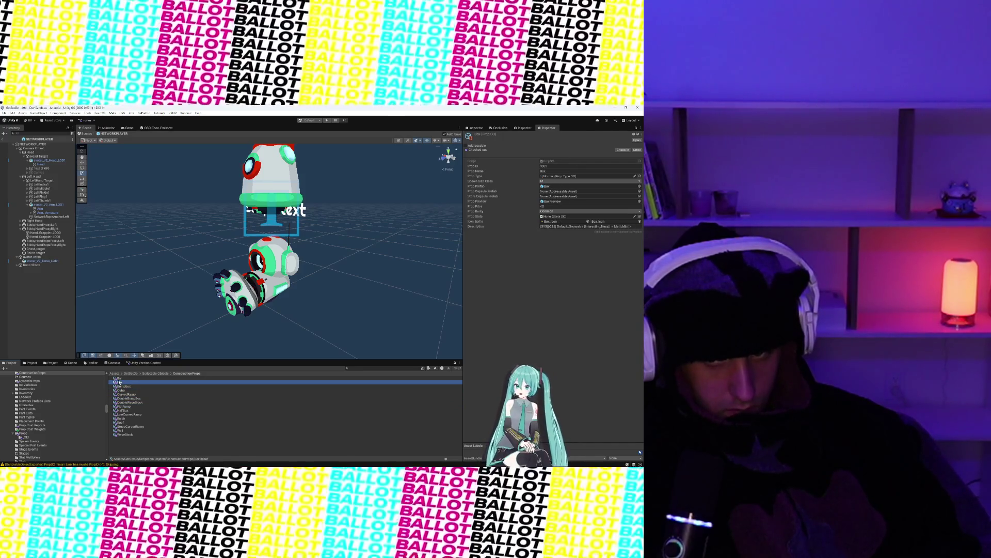
{"action": "left_click", "coordinate": [119, 378]}
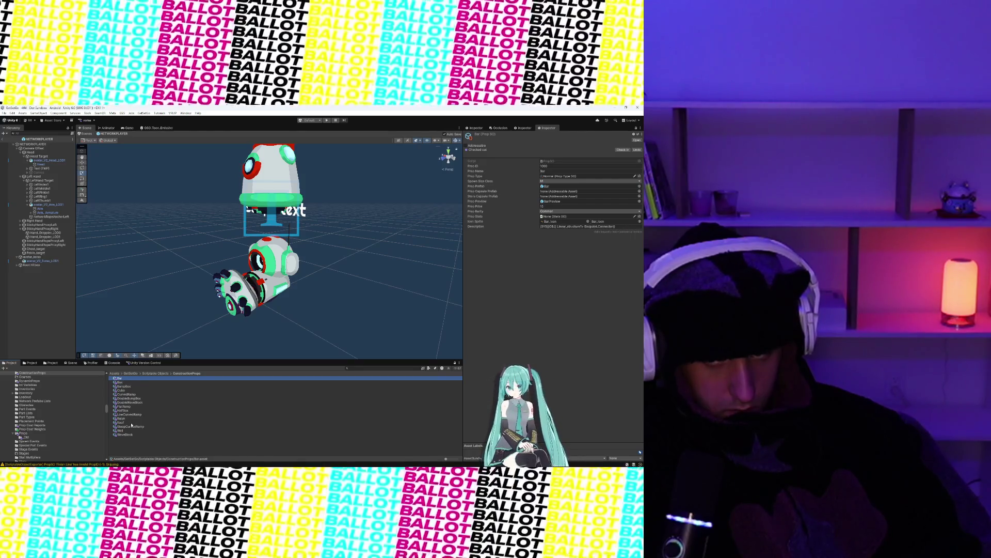
- Recheck the Roof and Wave Block props, then return to the Props folder
{"action": "left_click", "coordinate": [122, 423]}
{"action": "left_click", "coordinate": [124, 434]}
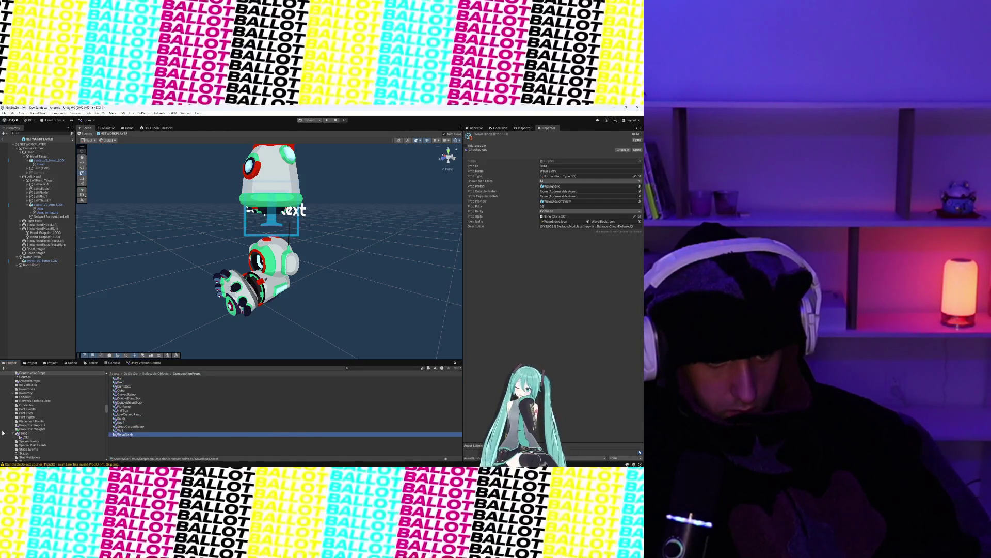
{"action": "left_click", "coordinate": [24, 433]}
- View the Curved Ramp, Steep Curved Ramp, Wave Block, Soccer Ball and Rocket Thruster cost reports
{"action": "left_click", "coordinate": [31, 429]}
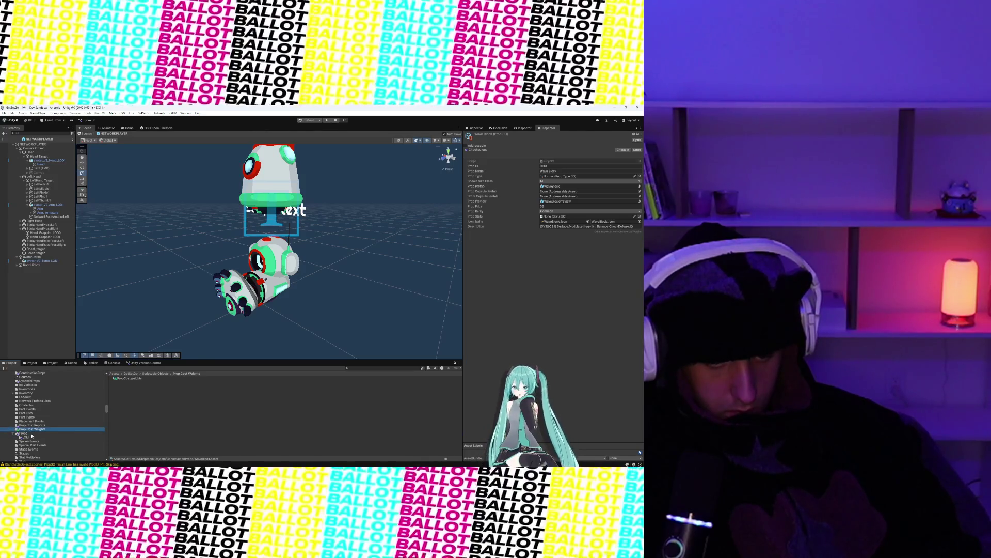
{"action": "left_click", "coordinate": [32, 425]}
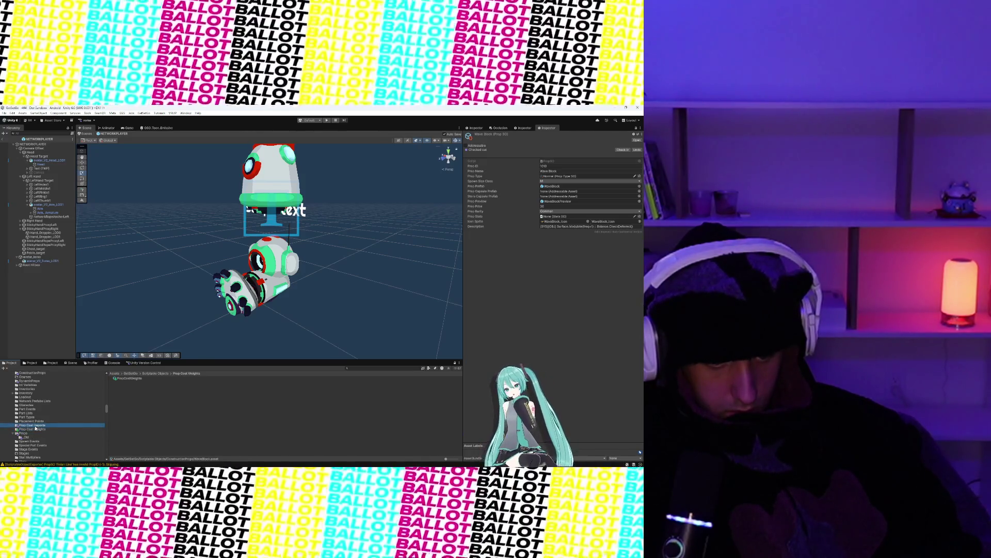
{"action": "left_click", "coordinate": [155, 422]}
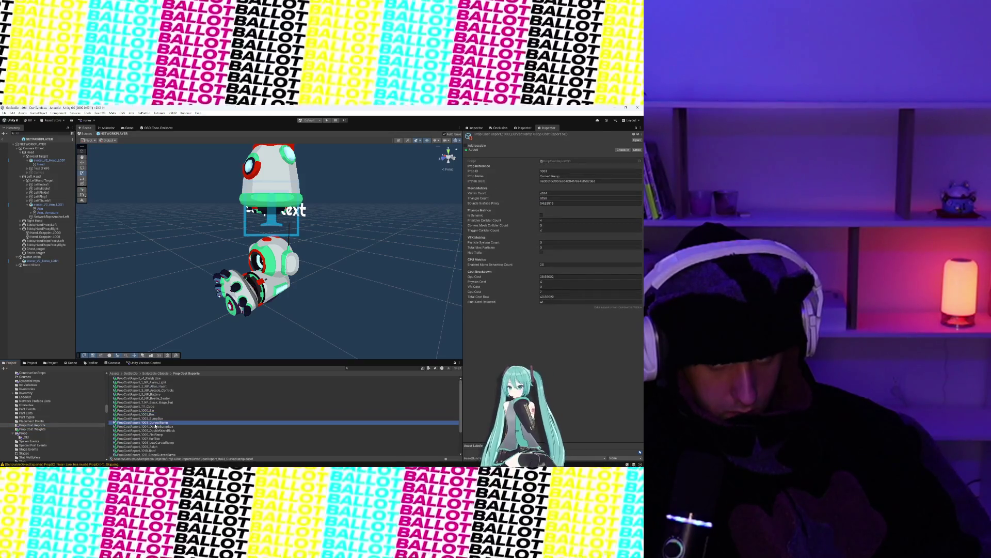
{"action": "scroll", "coordinate": [155, 421], "scroll_direction": "down", "scroll_amount": 3}
{"action": "left_click", "coordinate": [155, 424]}
{"action": "scroll", "coordinate": [155, 426], "scroll_direction": "down", "scroll_amount": 1}
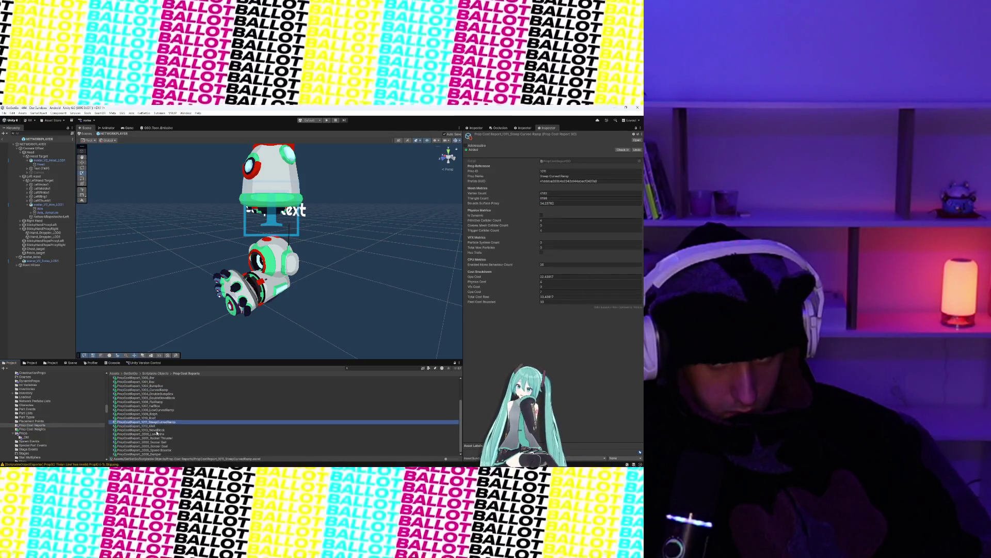
{"action": "left_click", "coordinate": [156, 430]}
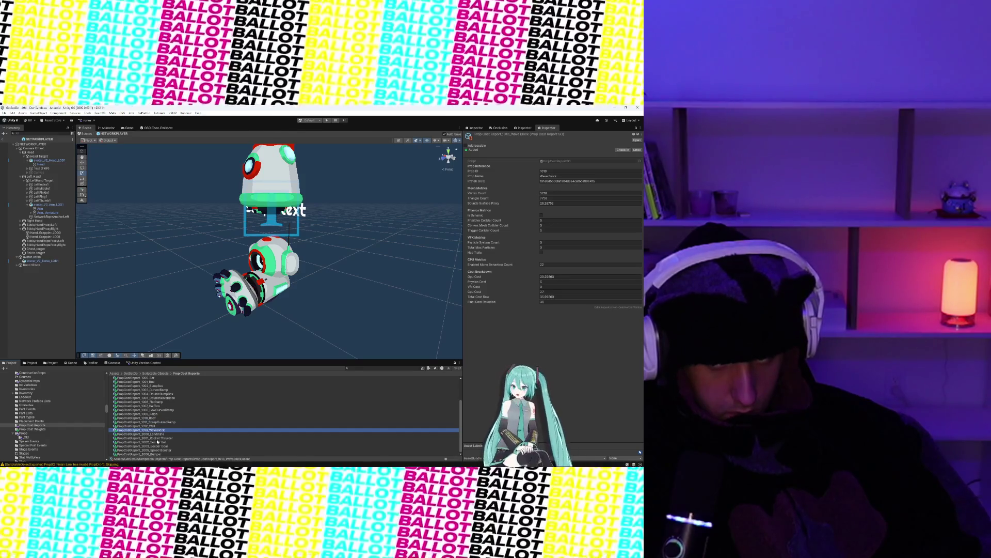
{"action": "left_click", "coordinate": [155, 442]}
{"action": "left_click", "coordinate": [154, 437]}
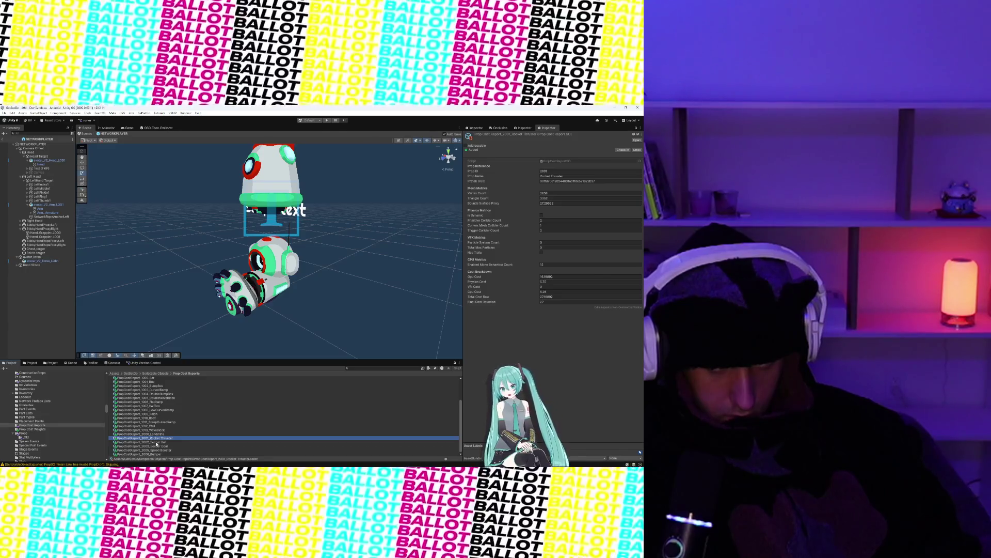
- Compare Soccer Ball, Speed Booster and Bumper against the Soccer Goal report, then snip its figures
{"action": "left_click", "coordinate": [157, 442]}
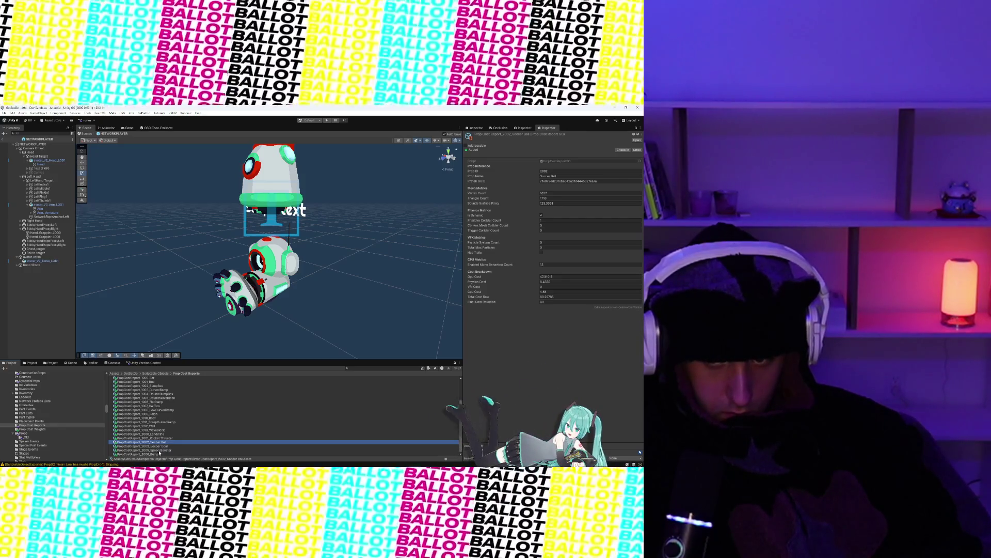
{"action": "left_click", "coordinate": [151, 446]}
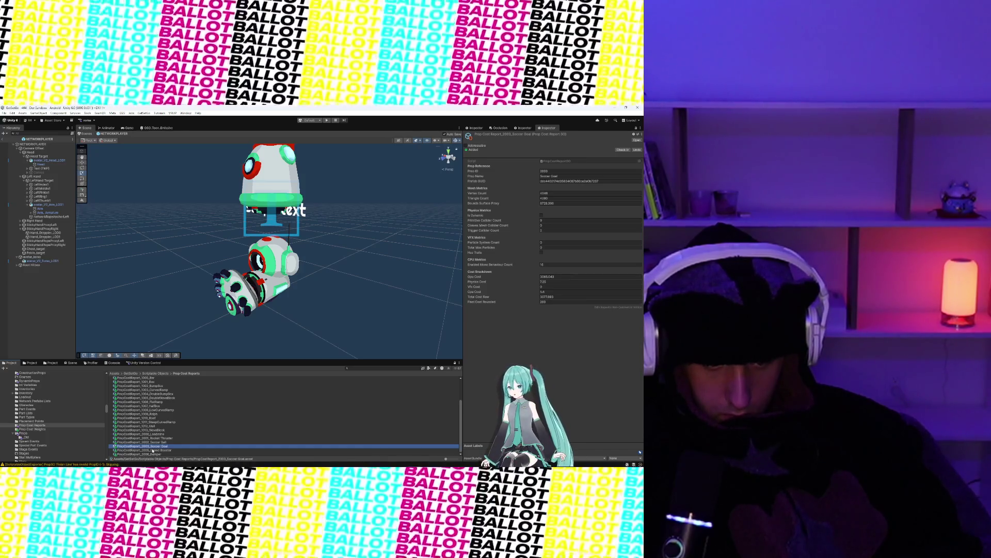
{"action": "left_click", "coordinate": [153, 451]}
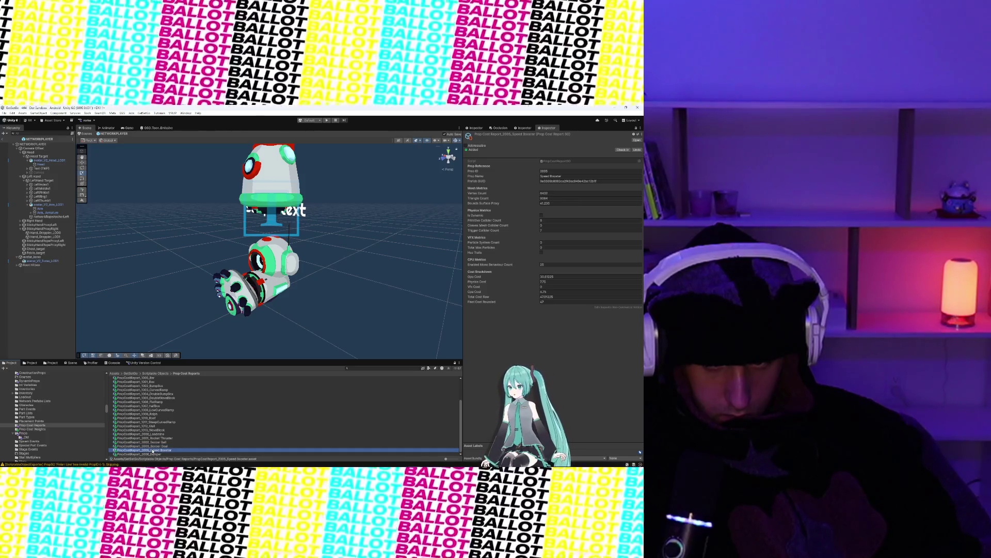
{"action": "left_click", "coordinate": [152, 447]}
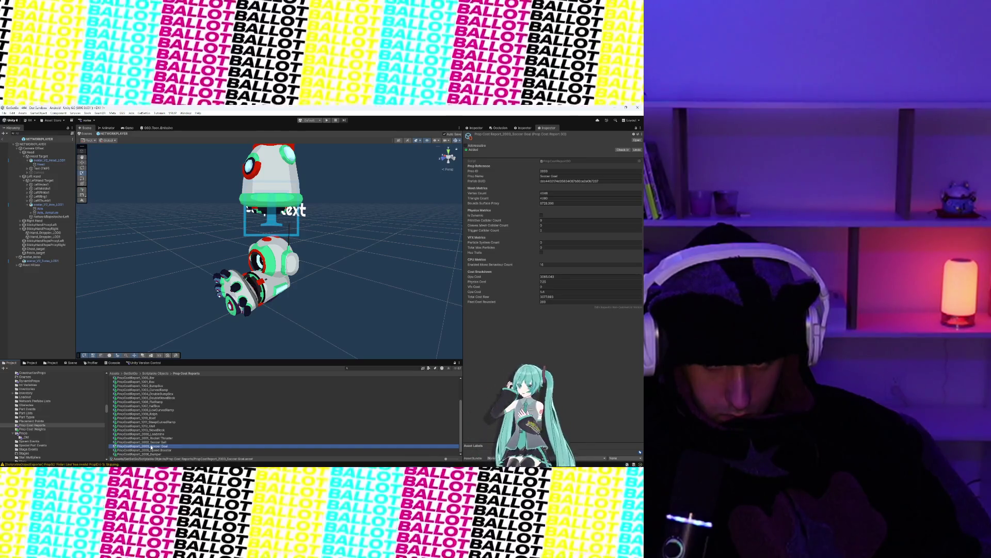
{"action": "left_click", "coordinate": [142, 454]}
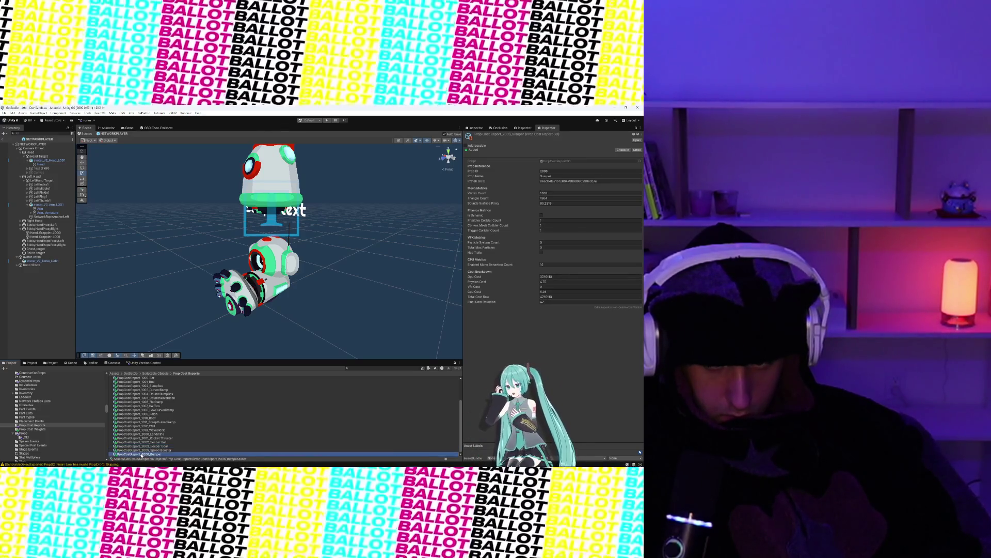
{"action": "left_click", "coordinate": [139, 446]}
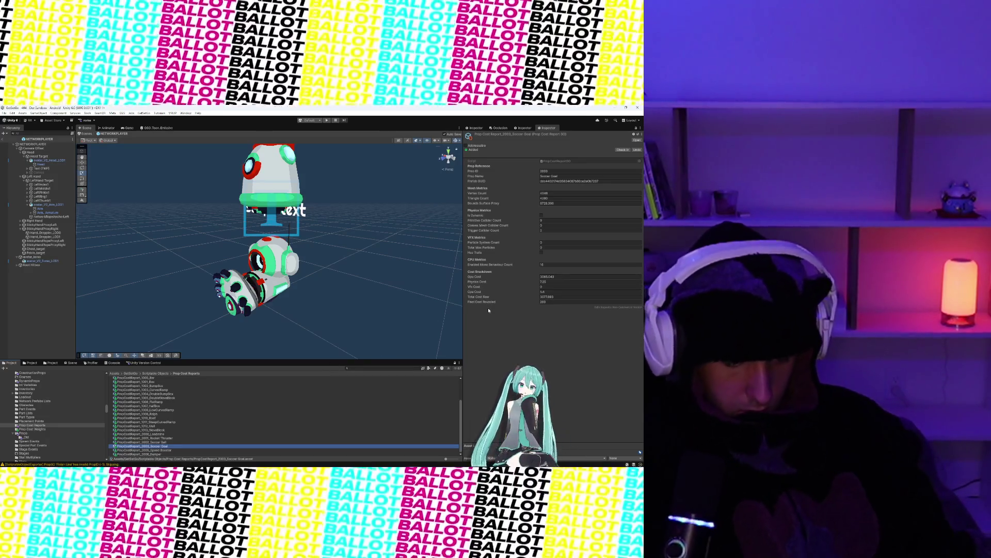
{"action": "key", "text": "super+shift+s"}
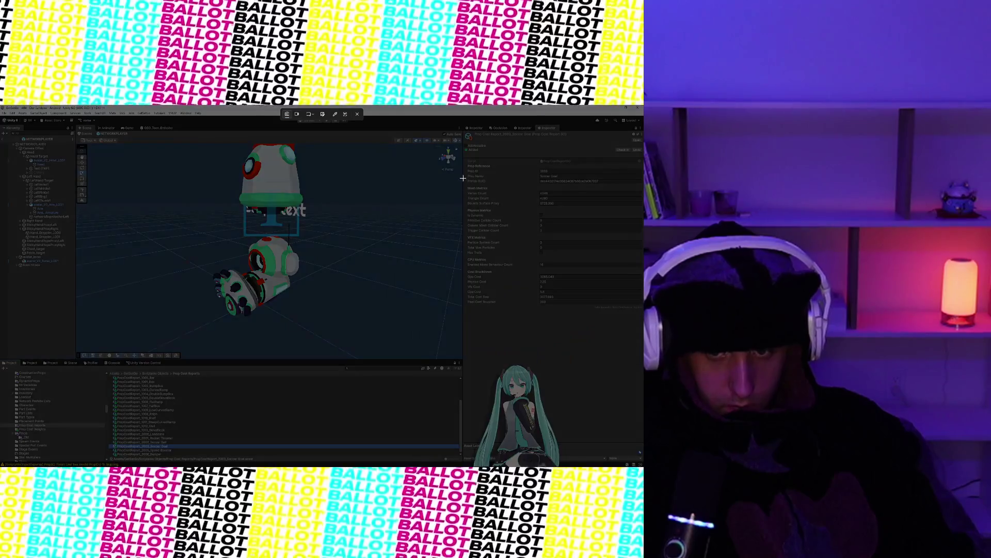
{"action": "mouse_move", "coordinate": [467, 165]}
{"action": "left_mouse_down"}
{"action": "mouse_move", "coordinate": [552, 308]}
{"action": "mouse_move", "coordinate": [621, 337]}
{"action": "left_mouse_up"}
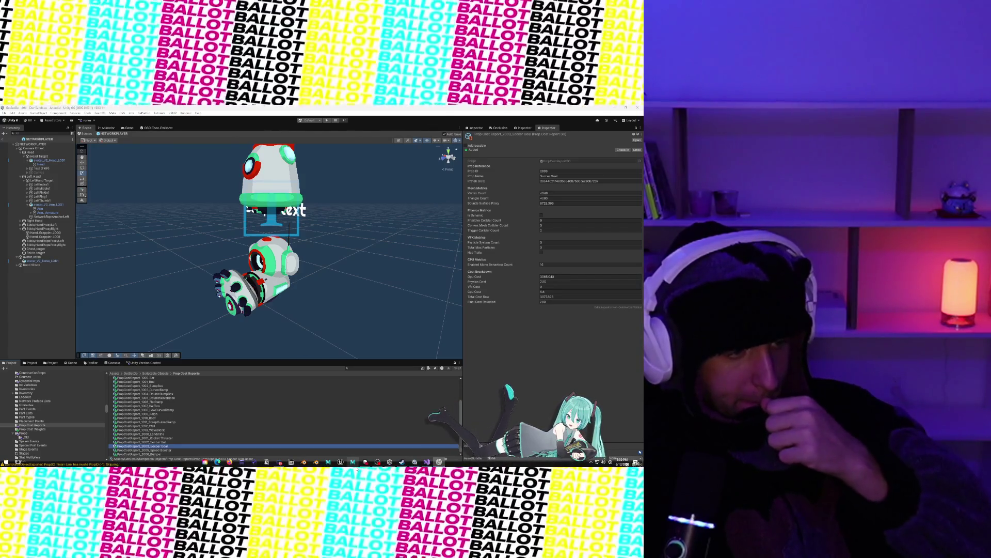
- Switch between Unity and Rider from the taskbar, ending on Rider's CalculateCost code
{"action": "mouse_move", "coordinate": [305, 463]}
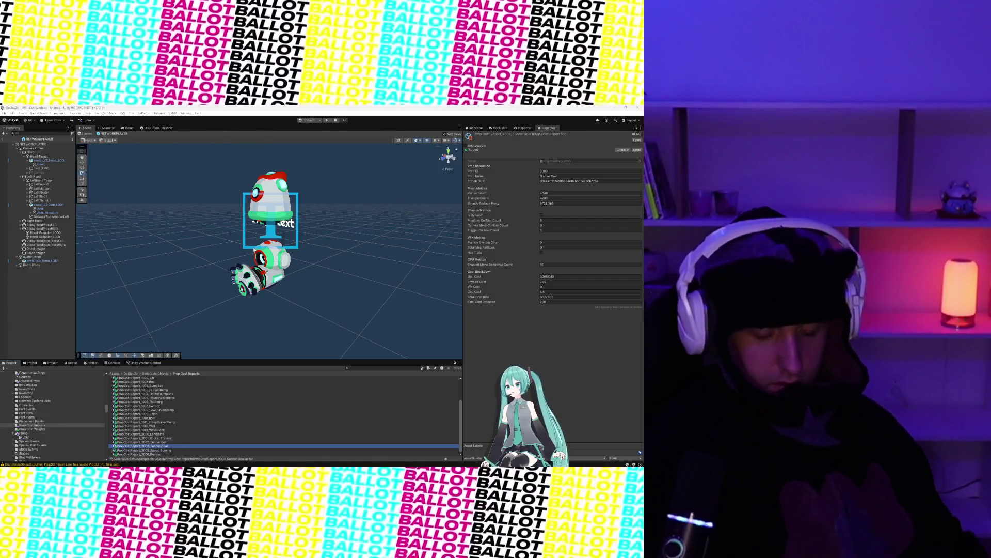
{"action": "mouse_move", "coordinate": [558, 467]}
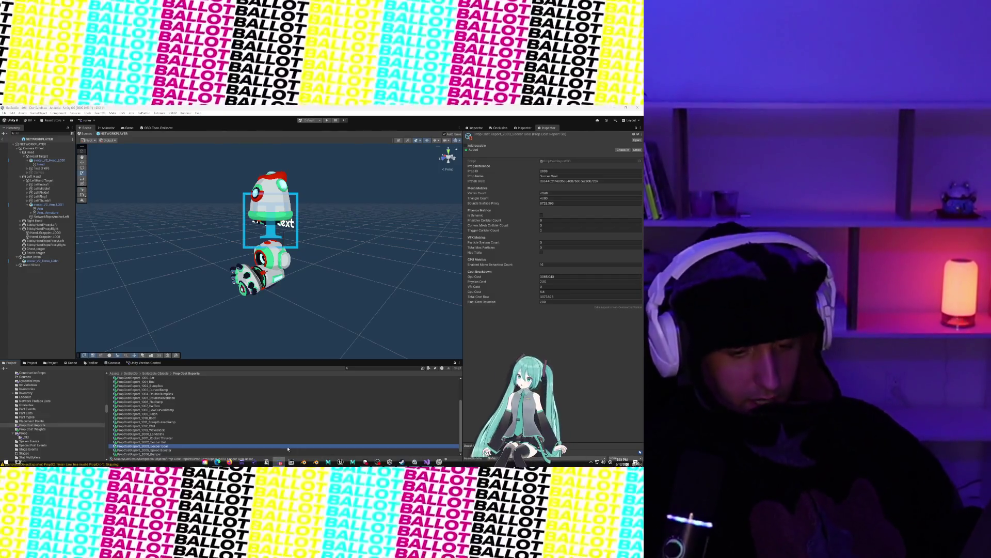
{"action": "mouse_move", "coordinate": [217, 462]}
{"action": "mouse_move", "coordinate": [197, 445]}
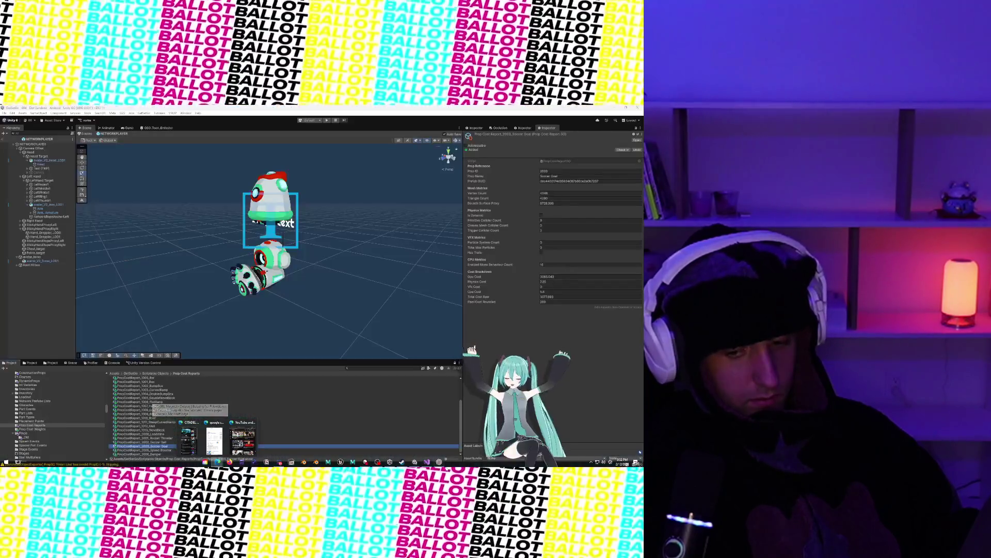
{"action": "left_click", "coordinate": [427, 461]}
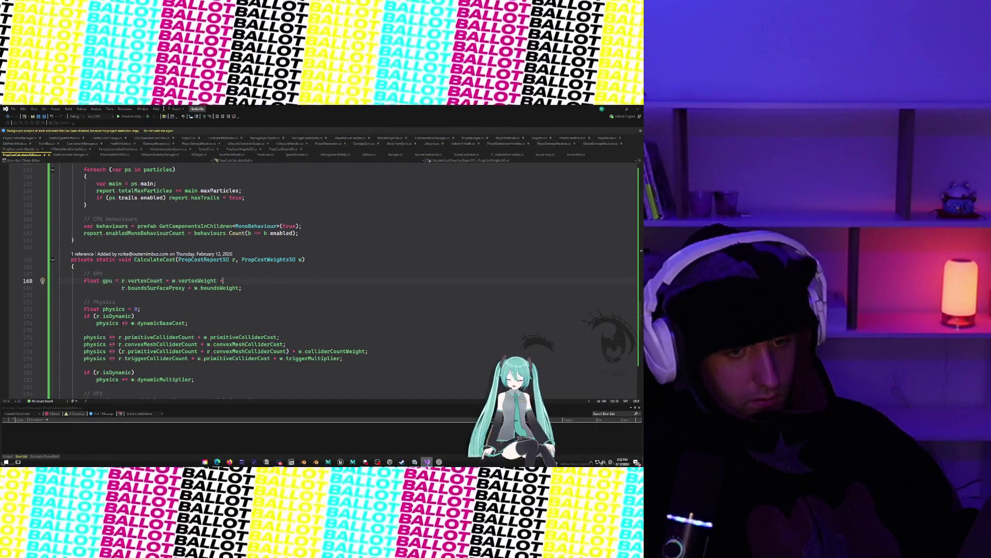
{"action": "left_click", "coordinate": [426, 461]}
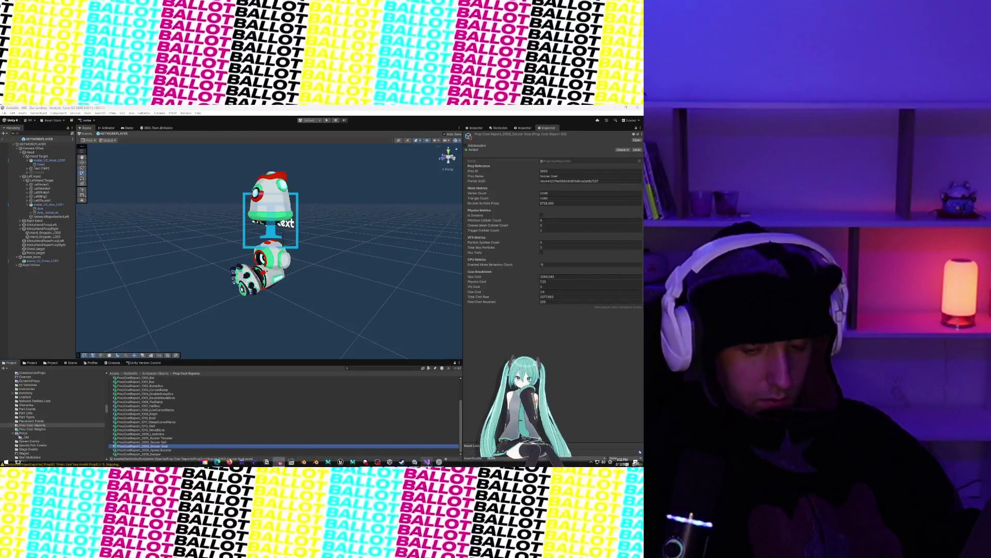
{"action": "left_click", "coordinate": [426, 462]}
{"action": "left_click", "coordinate": [439, 462]}
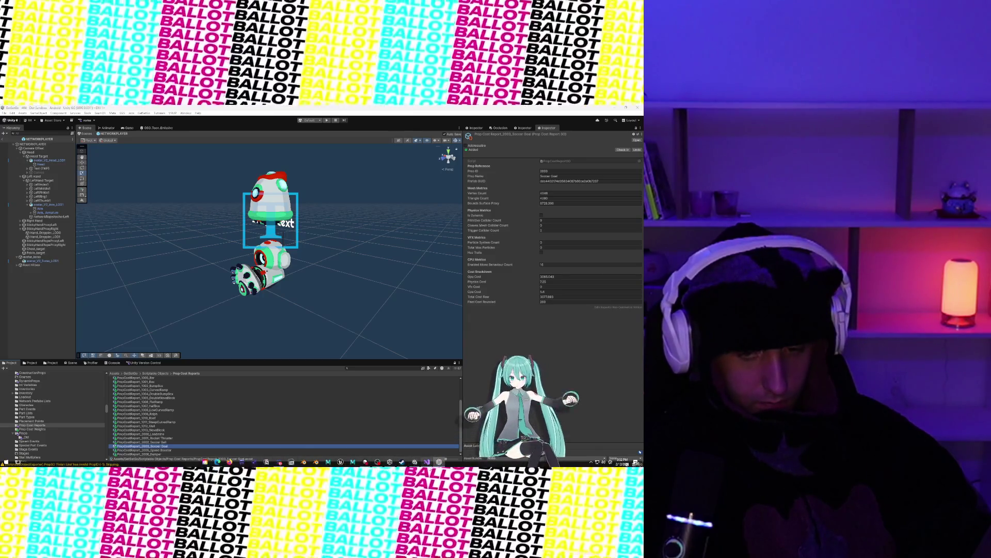
{"action": "left_click", "coordinate": [427, 461]}
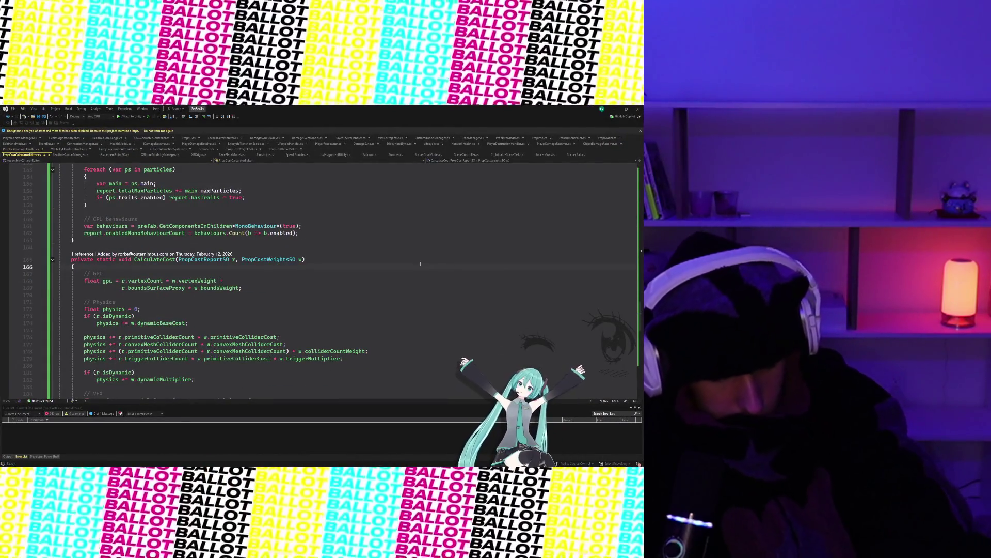
- Review CalculateCost's vfxCost and physicsCost lines, pin PropCostCalculatorEditor.cs, and open PropCostWeightsSO.cs
{"action": "key", "text": "ctrl+End"}
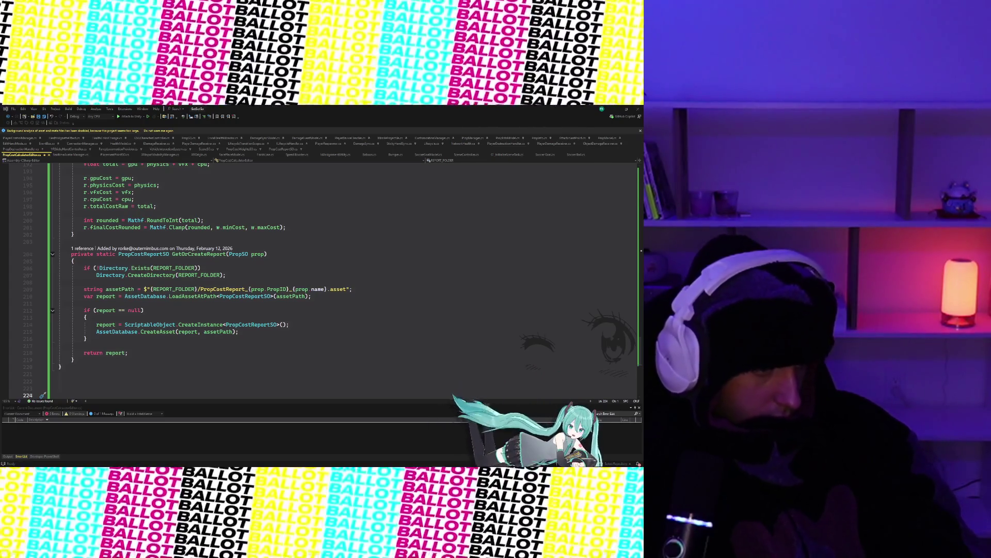
{"action": "left_click", "coordinate": [182, 189]}
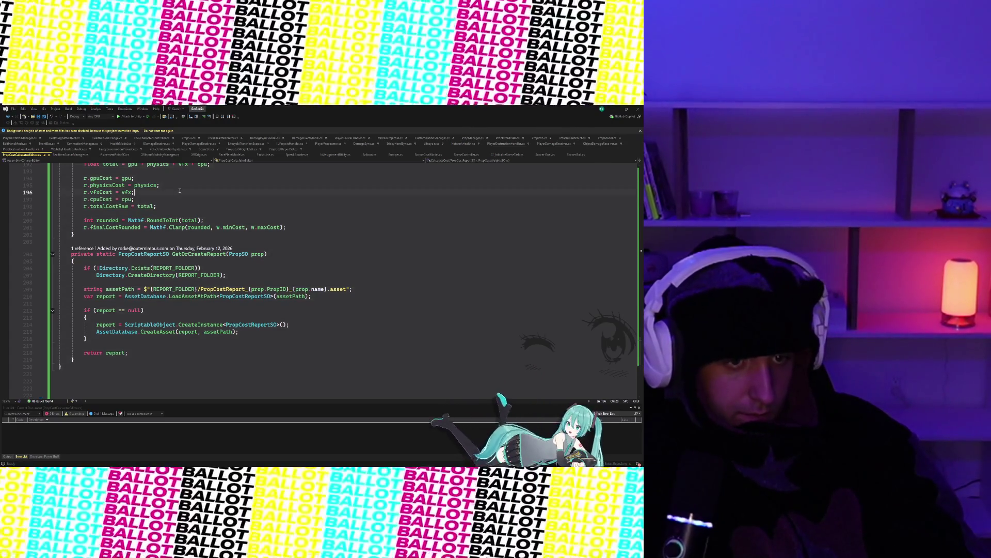
{"action": "left_click", "coordinate": [181, 185]}
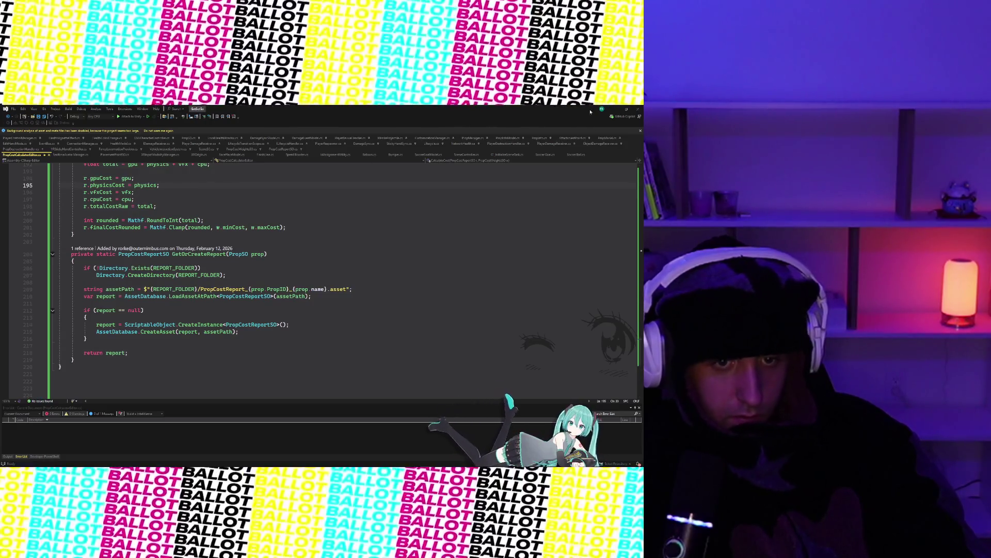
{"action": "left_click", "coordinate": [43, 155]}
{"action": "left_click", "coordinate": [250, 150]}
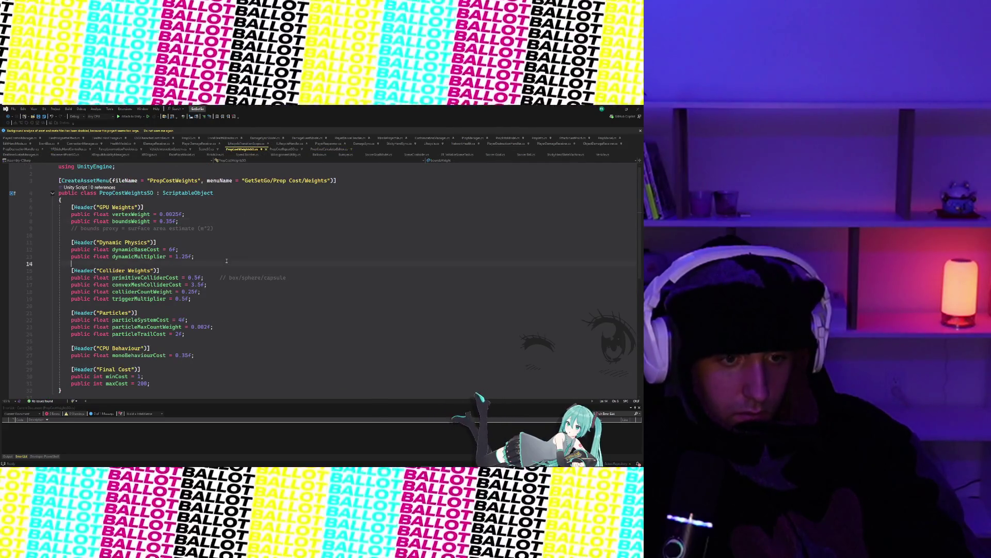
- Select all of PropCostWeightsSO.cs, deselect it, then switch to PropCostReportSO.cs
{"action": "key", "text": "ctrl+a"}
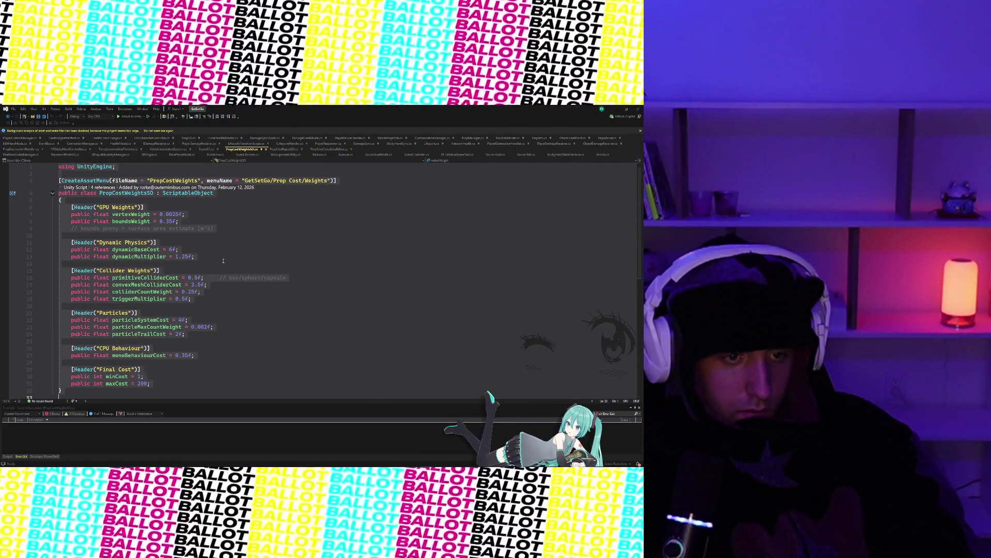
{"action": "left_click", "coordinate": [223, 249]}
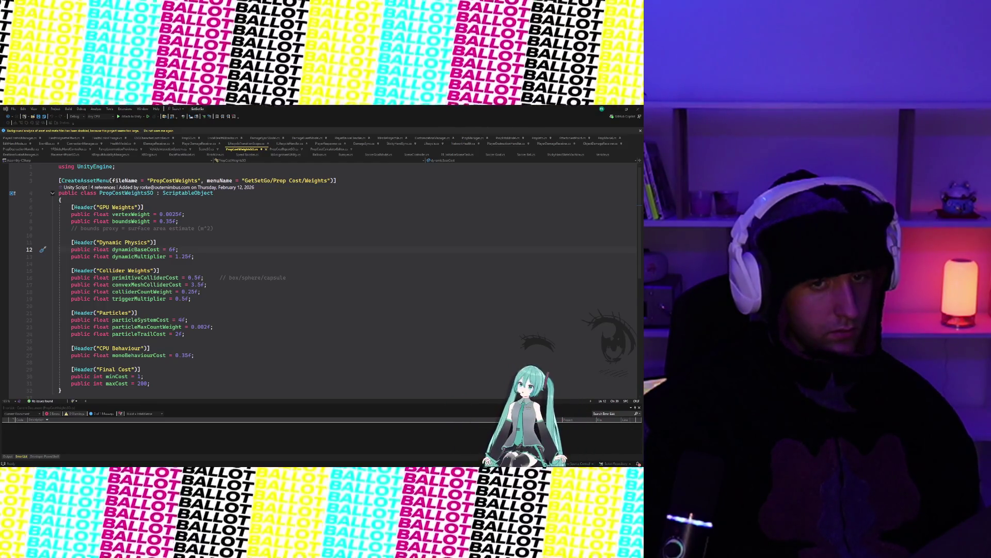
{"action": "left_click", "coordinate": [283, 150]}
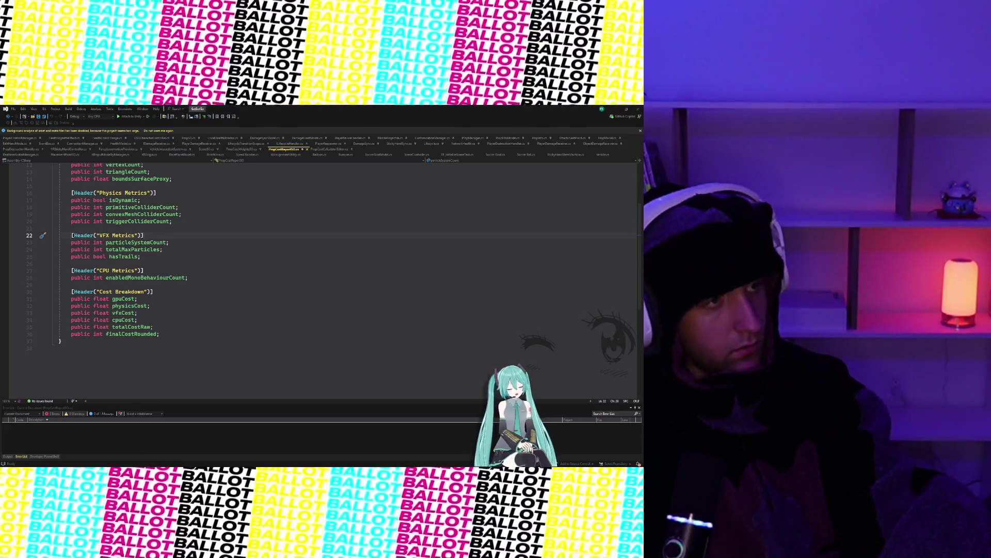
{"action": "scroll", "coordinate": [320, 278], "scroll_direction": "up", "scroll_amount": 4}
{"action": "scroll", "coordinate": [320, 279], "scroll_direction": "down", "scroll_amount": 2}
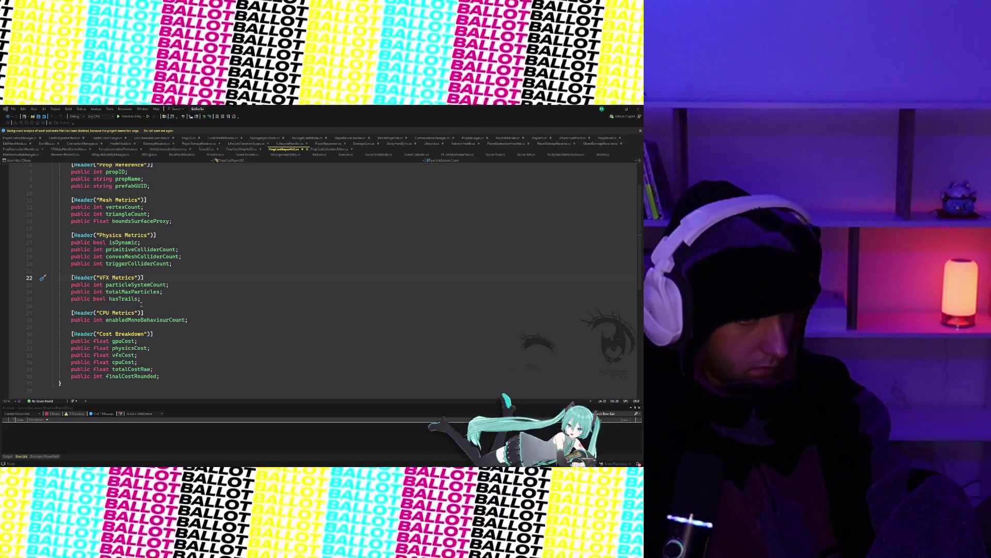
{"action": "left_click", "coordinate": [150, 299]}
{"action": "key", "text": "ctrl+a"}
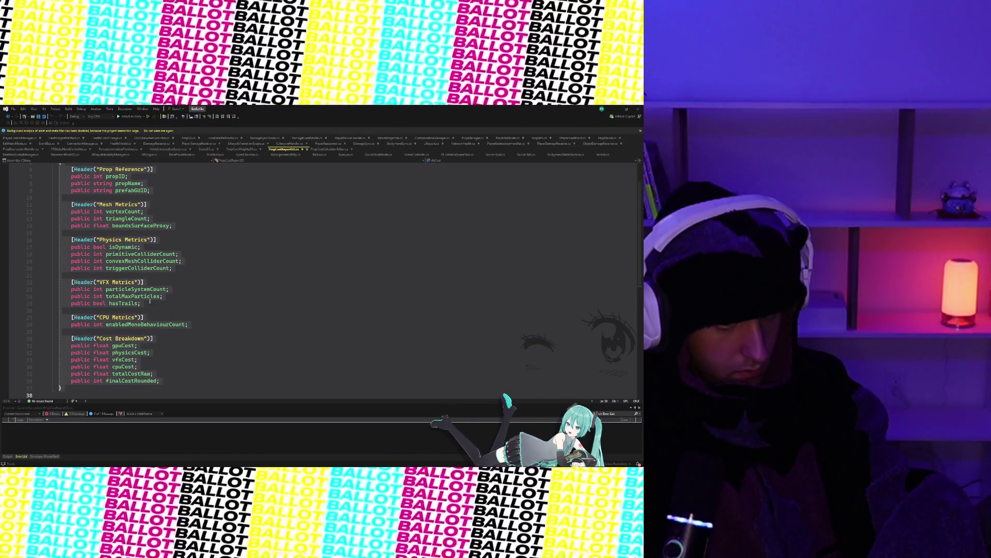
{"action": "left_click", "coordinate": [59, 395]}
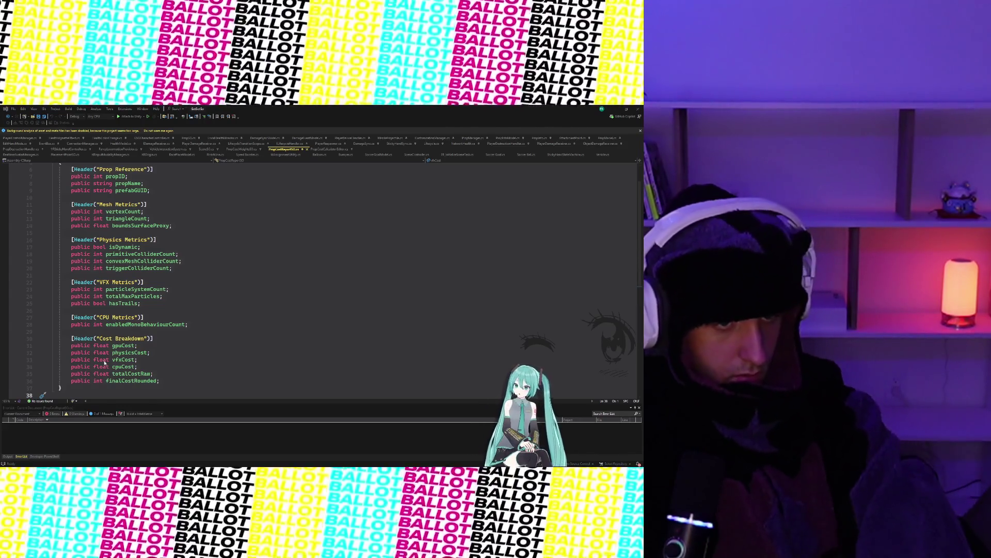
- Paste the Render / Fill Metrics fields after the CPU Metrics section in PropCostReportSO
{"action": "left_click", "coordinate": [169, 318]}
{"action": "left_click", "coordinate": [170, 338]}
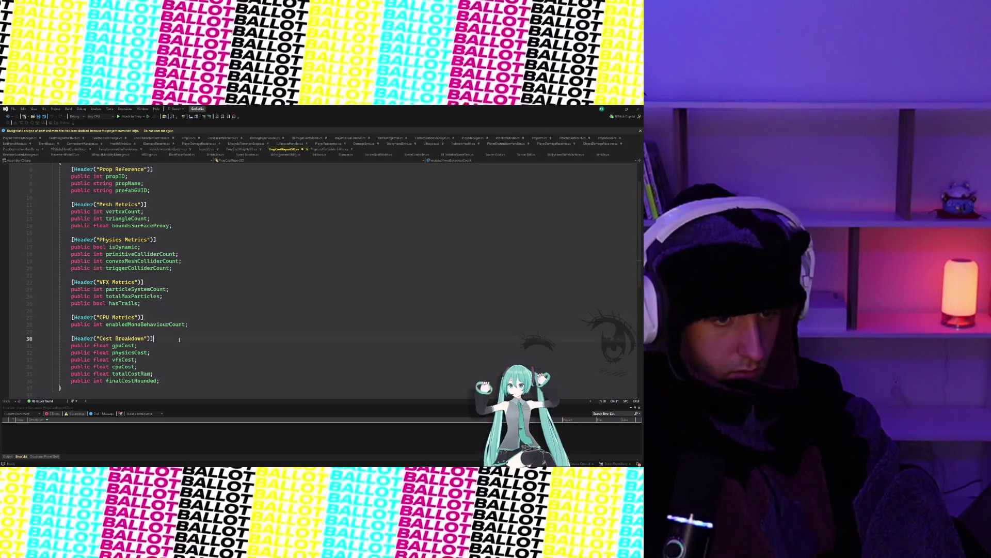
{"action": "scroll", "coordinate": [175, 350], "scroll_direction": "up", "scroll_amount": 2}
{"action": "scroll", "coordinate": [175, 350], "scroll_direction": "down", "scroll_amount": 1}
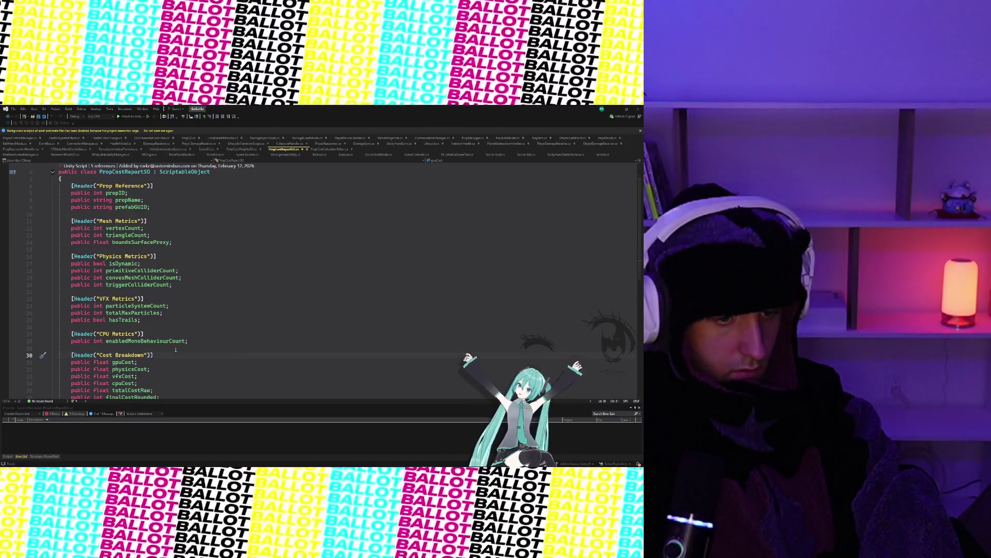
{"action": "scroll", "coordinate": [175, 351], "scroll_direction": "down", "scroll_amount": 2}
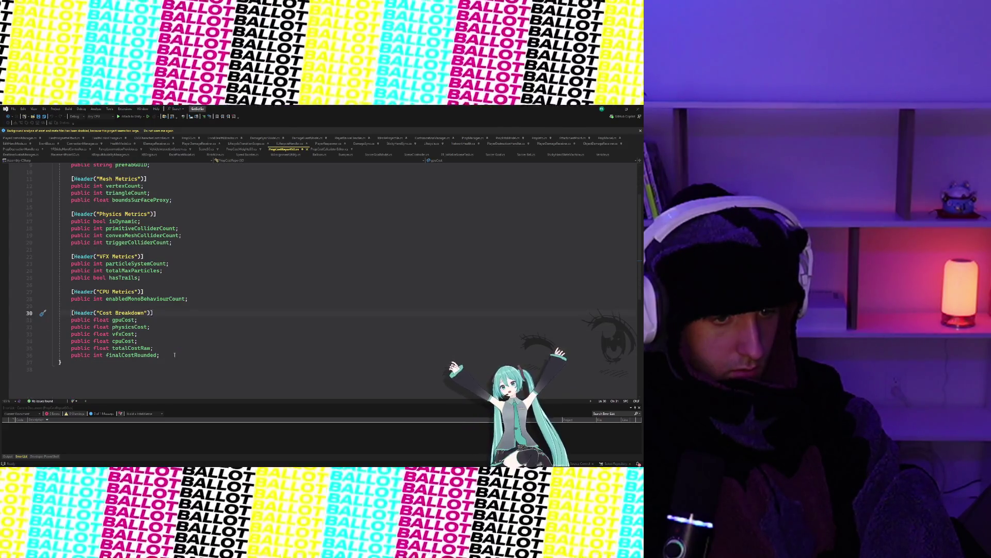
{"action": "left_click", "coordinate": [202, 298]}
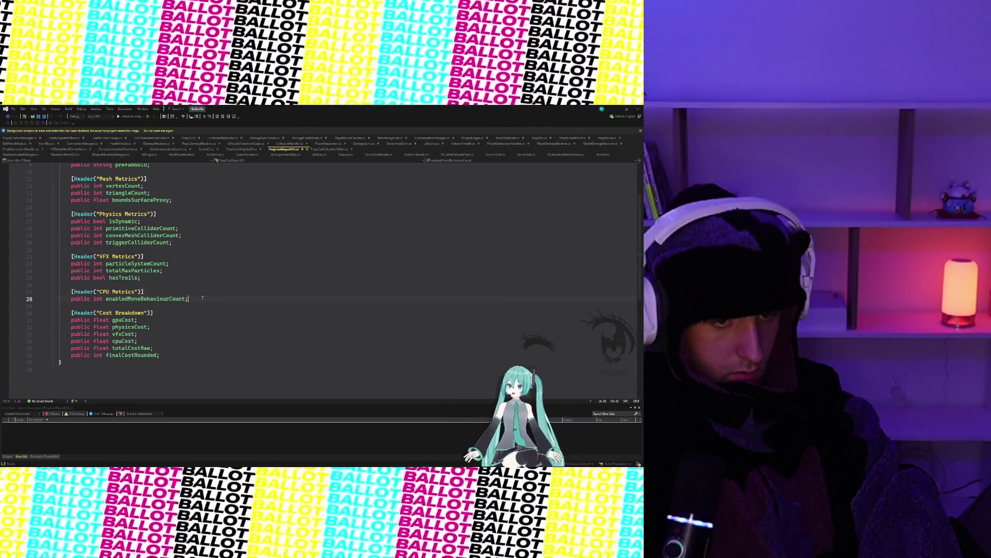
{"action": "key", "text": "Return"}
{"action": "key", "text": "ctrl+v"}
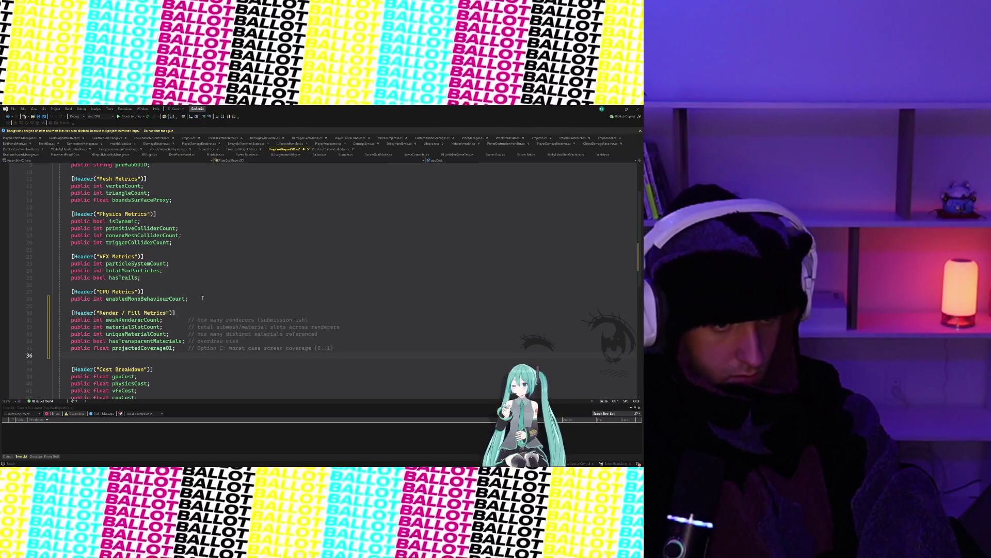
{"action": "scroll", "coordinate": [200, 337], "scroll_direction": "down", "scroll_amount": 1}
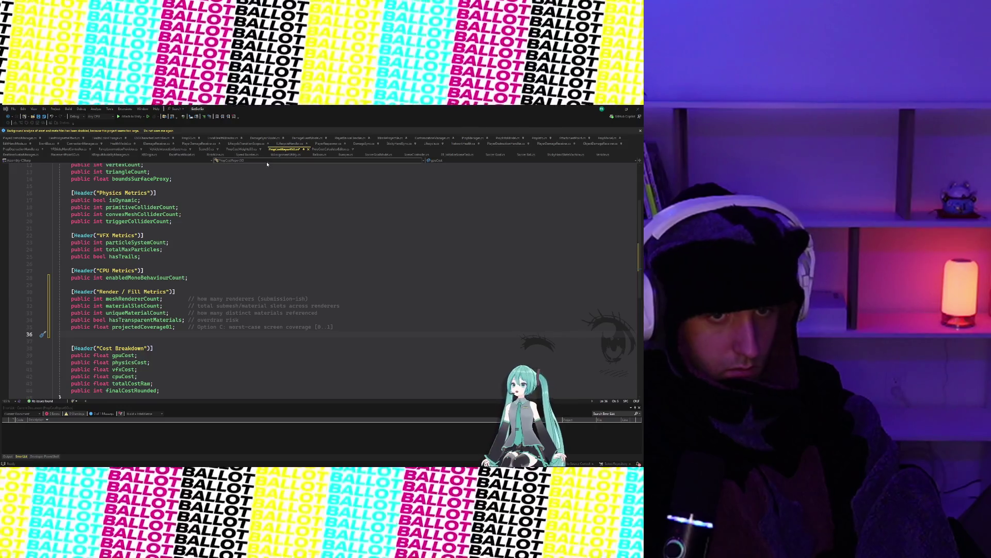
{"action": "left_click", "coordinate": [300, 221]}
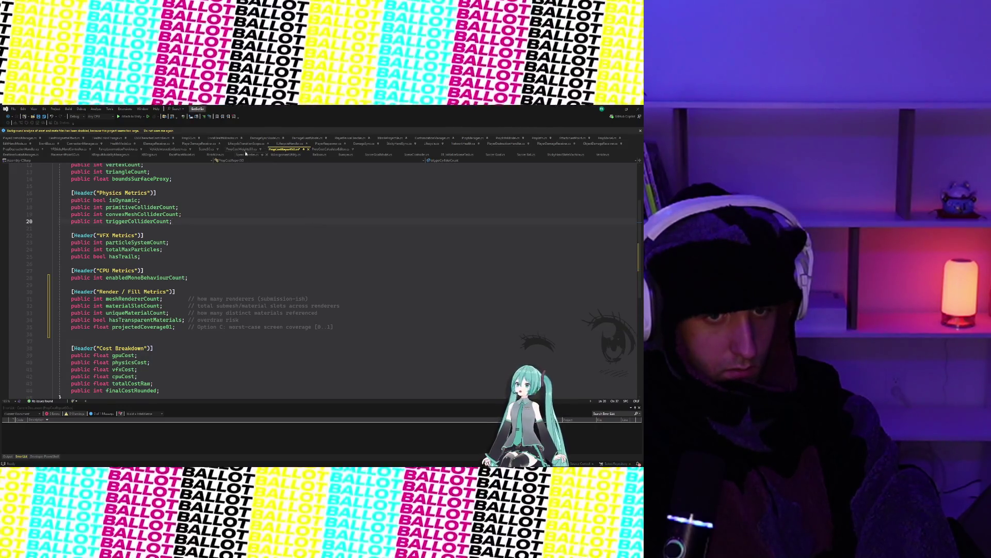
{"action": "left_click", "coordinate": [245, 153]}
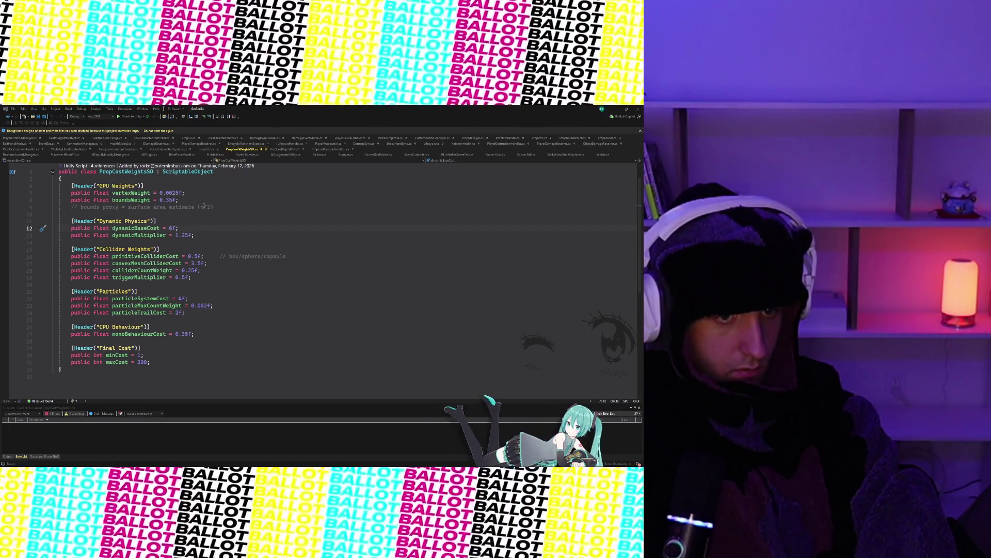
- Paste GPU Submission and GPU Fill weight groups after the bounds proxy comment and save
{"action": "left_click", "coordinate": [217, 206]}
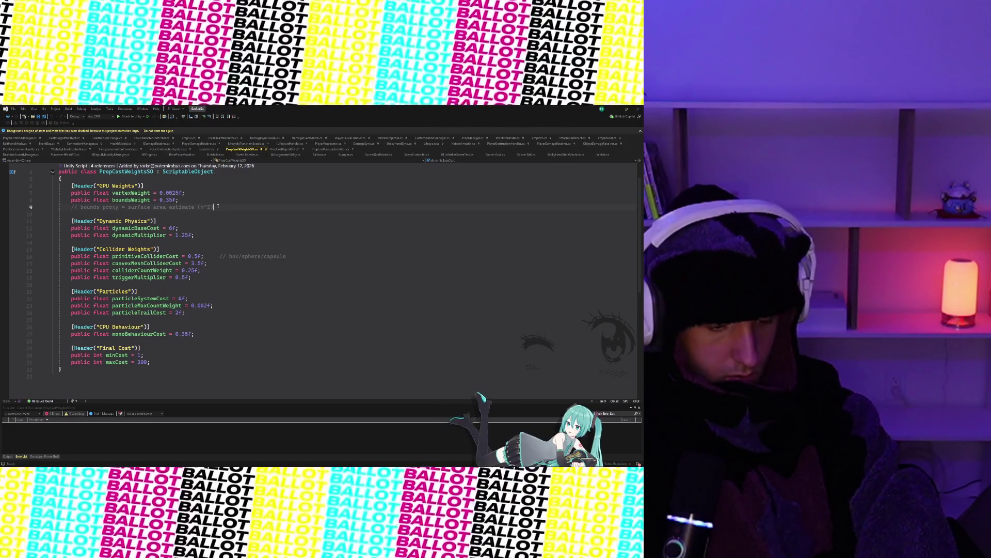
{"action": "key", "text": "ctrl+v"}
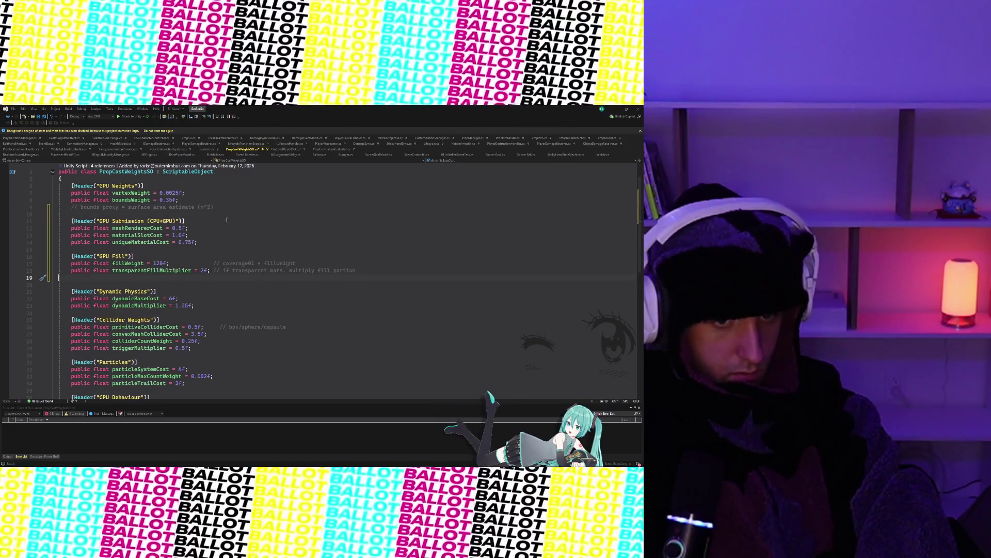
{"action": "key", "text": "ctrl+s"}
{"action": "left_click", "coordinate": [276, 279]}
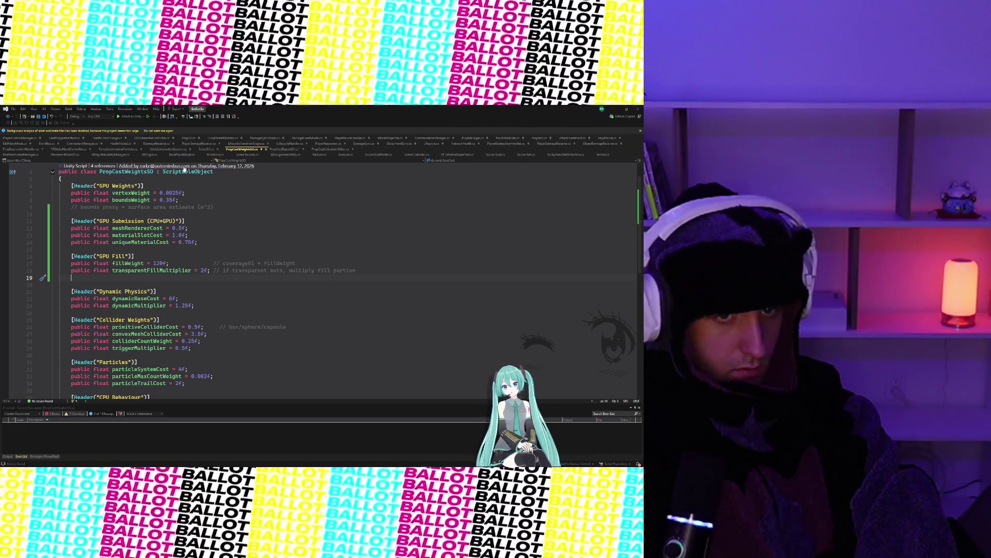
{"action": "left_click", "coordinate": [331, 150]}
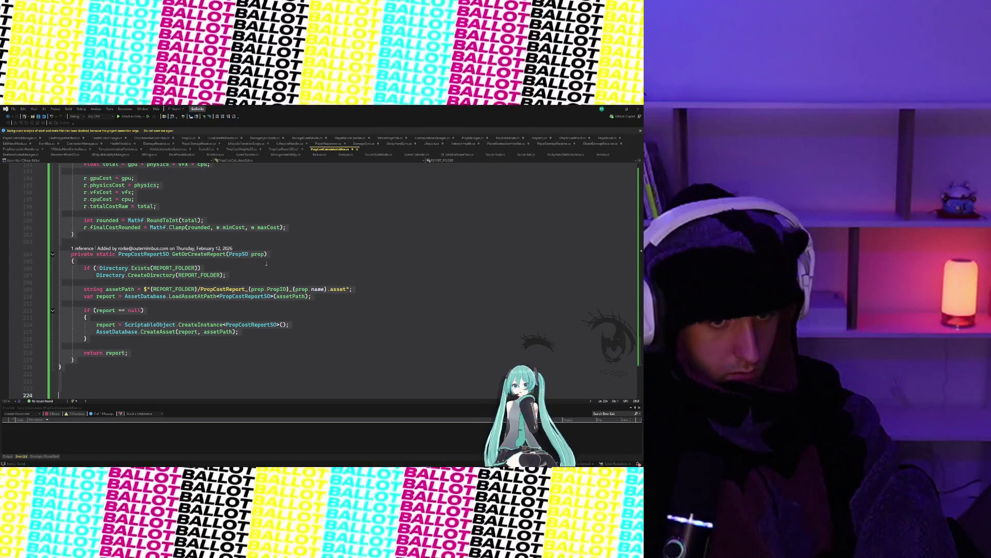
- Add 'using System.Collections.Generic' and 'using UnityEngine.Rendering' below the existing imports
{"action": "left_click", "coordinate": [73, 261]}
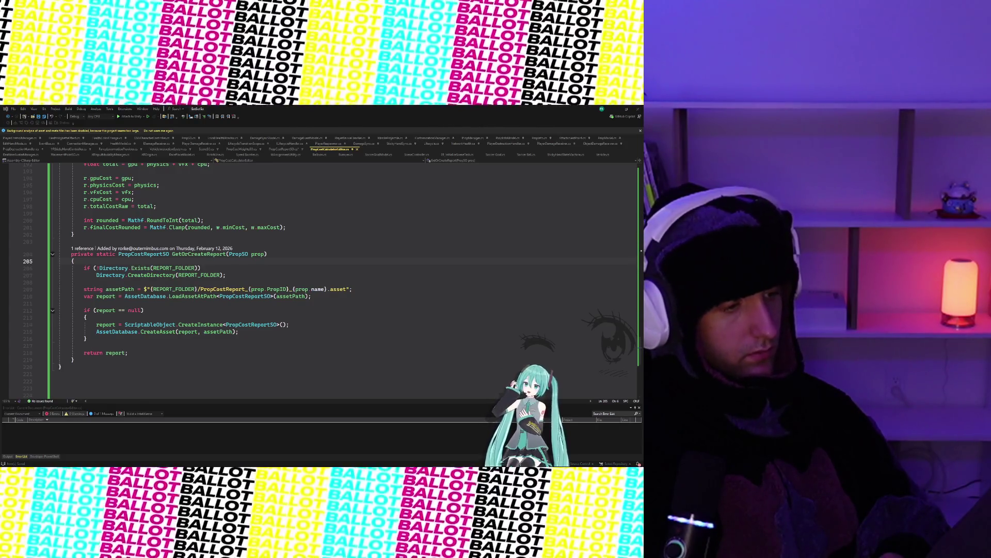
{"action": "scroll", "coordinate": [212, 219], "scroll_direction": "up", "scroll_amount": 20}
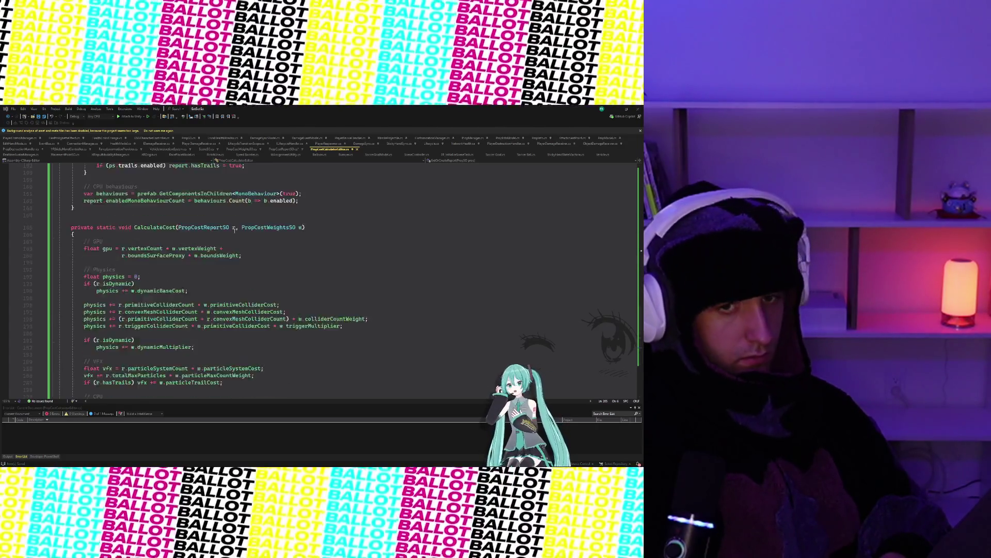
{"action": "scroll", "coordinate": [212, 218], "scroll_direction": "up", "scroll_amount": 1}
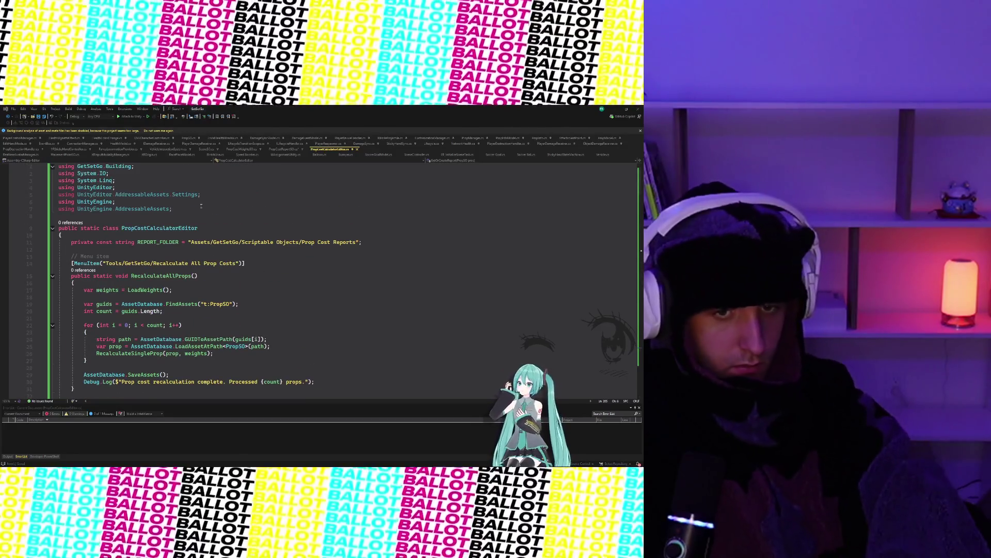
{"action": "left_click", "coordinate": [194, 210]}
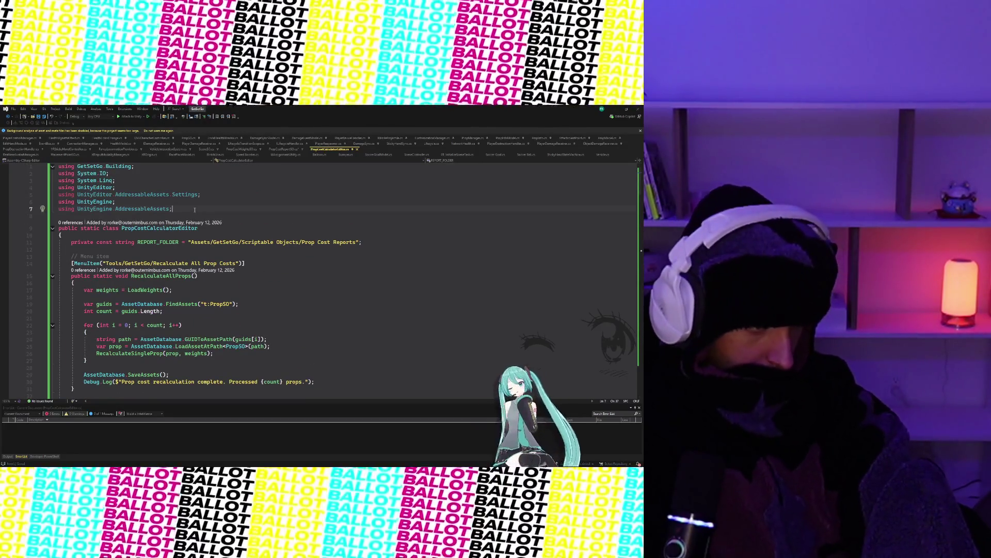
{"action": "key", "text": "Return"}
{"action": "type", "text": "using System"}
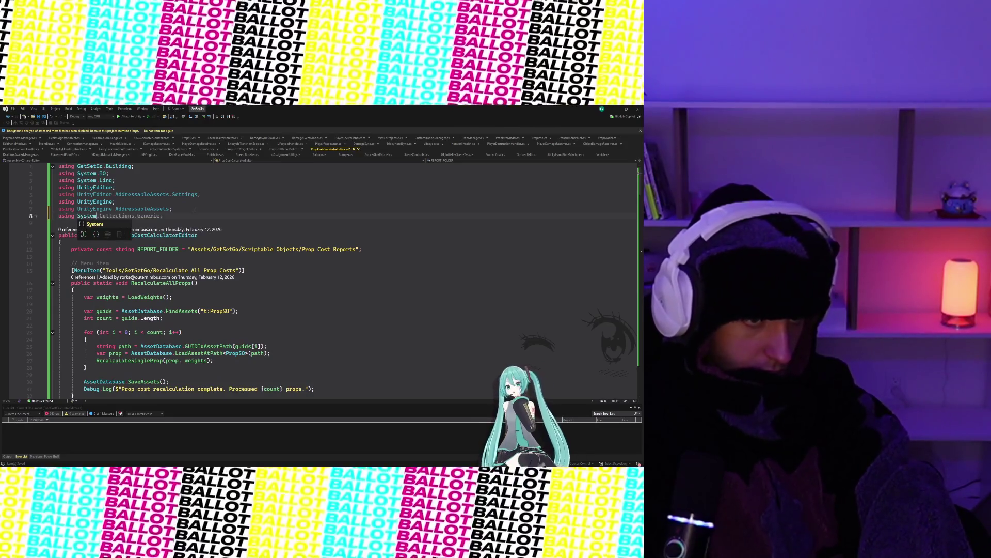
{"action": "key", "text": "Tab"}
{"action": "key", "text": "Return"}
{"action": "type", "text": "us"}
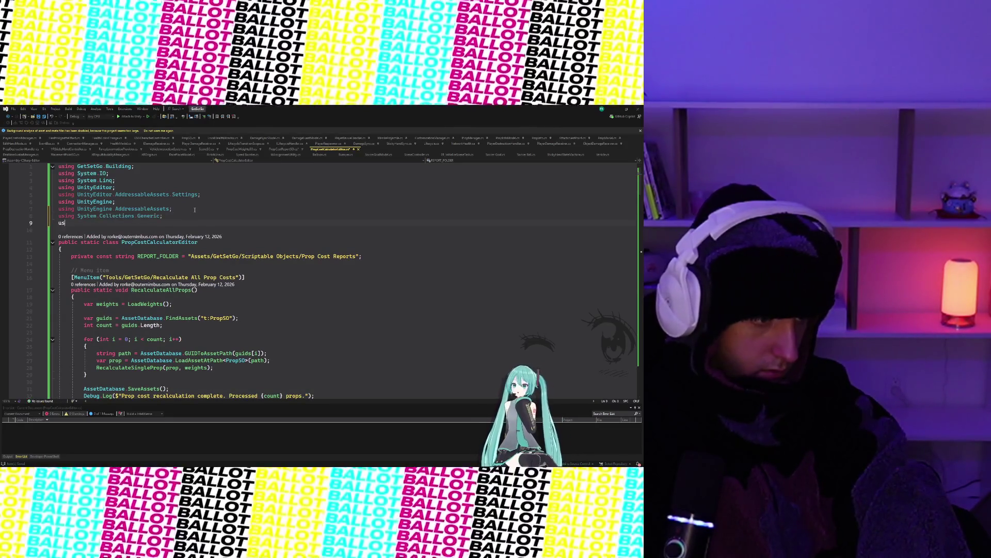
{"action": "type", "text": "ing UnityEngine.Ren"}
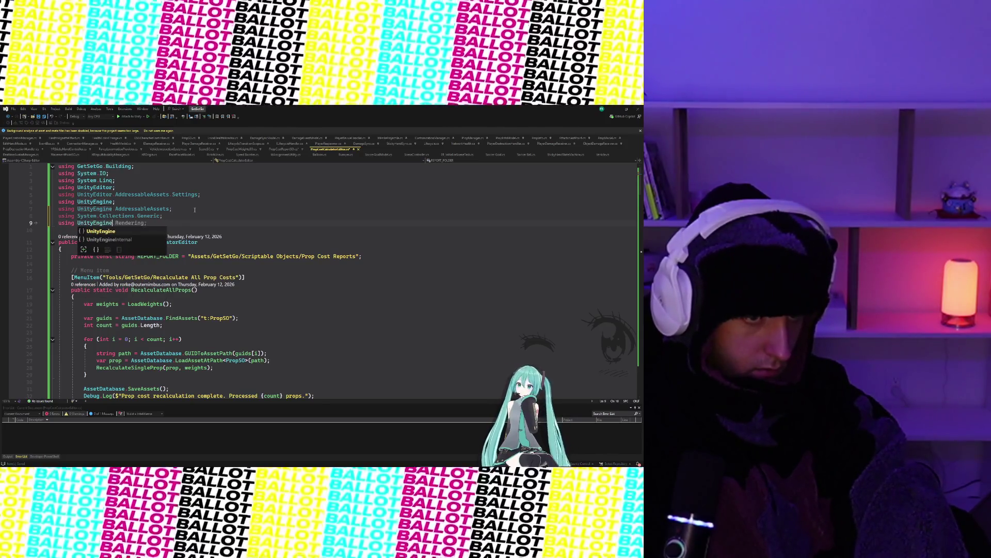
{"action": "key", "text": "Tab"}
{"action": "type", "text": ";"}
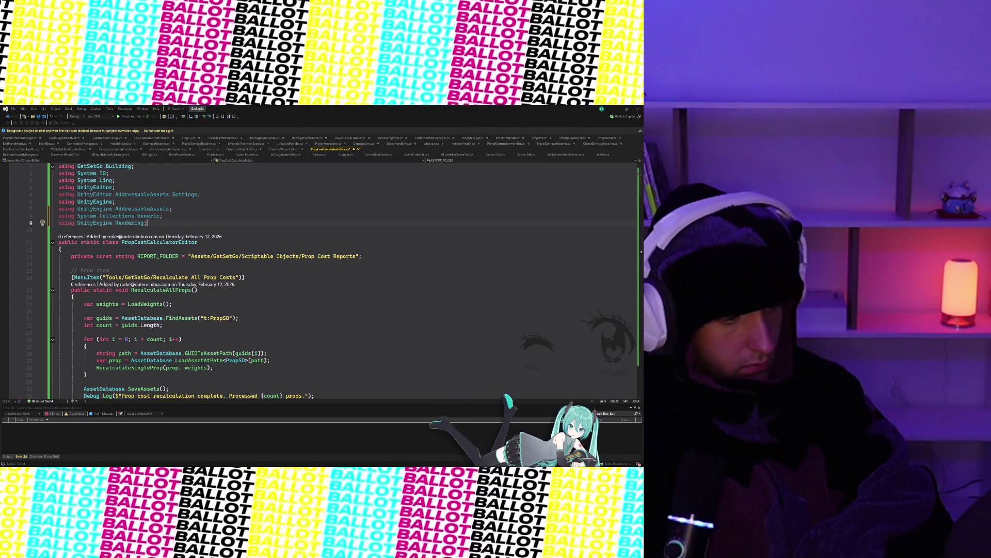
{"action": "scroll", "coordinate": [324, 287], "scroll_direction": "down", "scroll_amount": 20}
{"action": "scroll", "coordinate": [324, 287], "scroll_direction": "down", "scroll_amount": 15}
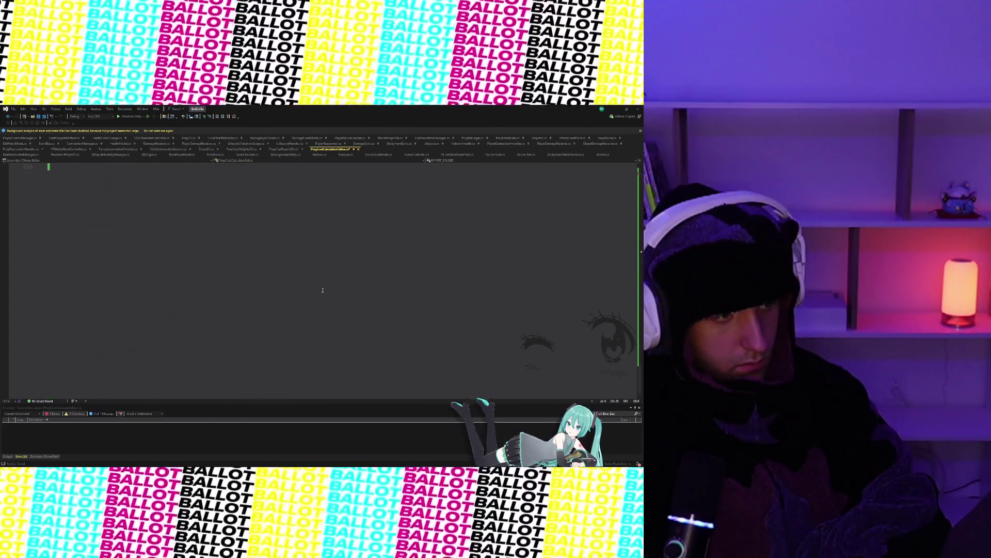
- Below GetOrCreateReport, paste the bounds screen-coverage method followed by the IsTransparentMaterial helper
{"action": "scroll", "coordinate": [321, 288], "scroll_direction": "up", "scroll_amount": 7}
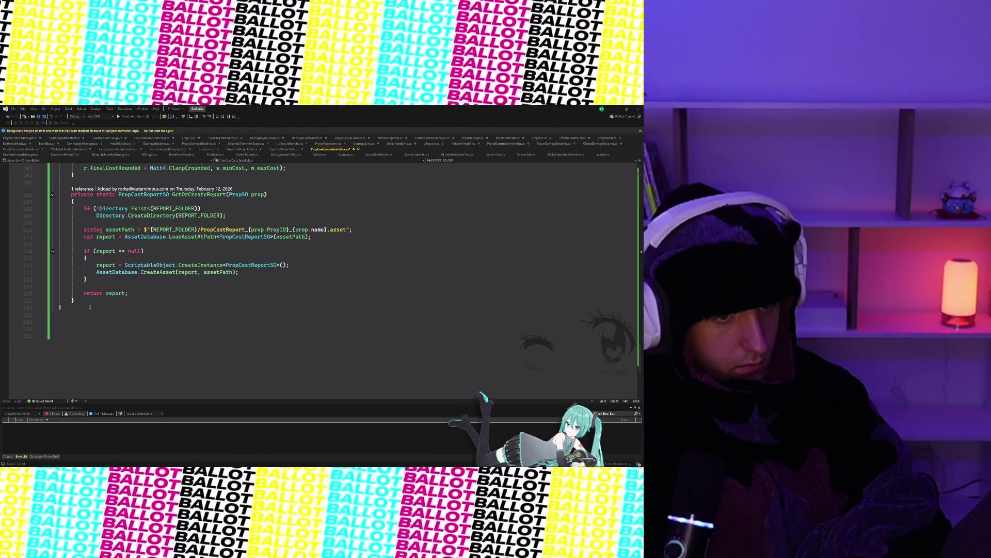
{"action": "left_click", "coordinate": [85, 303]}
{"action": "key", "text": "Return"}
{"action": "key", "text": "Return"}
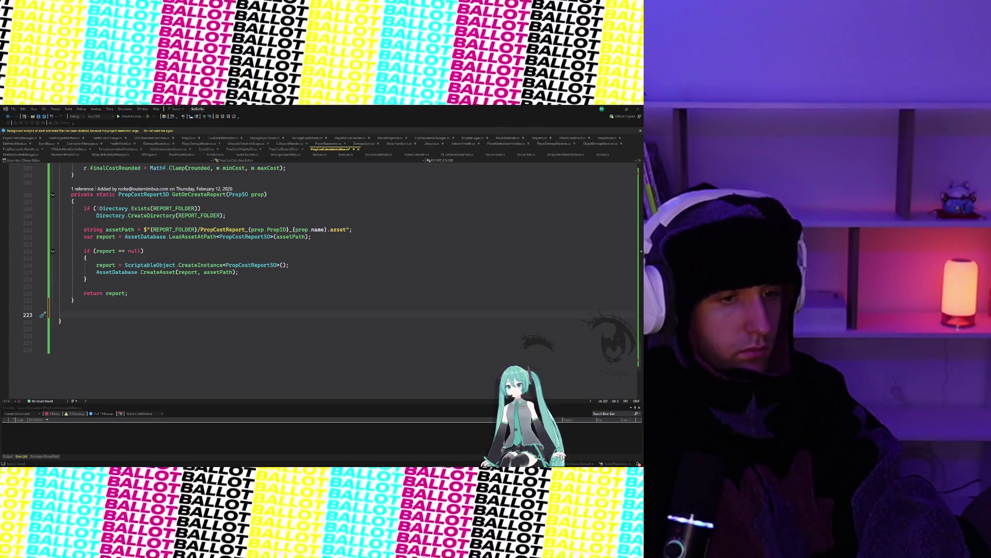
{"action": "left_click", "coordinate": [92, 302]}
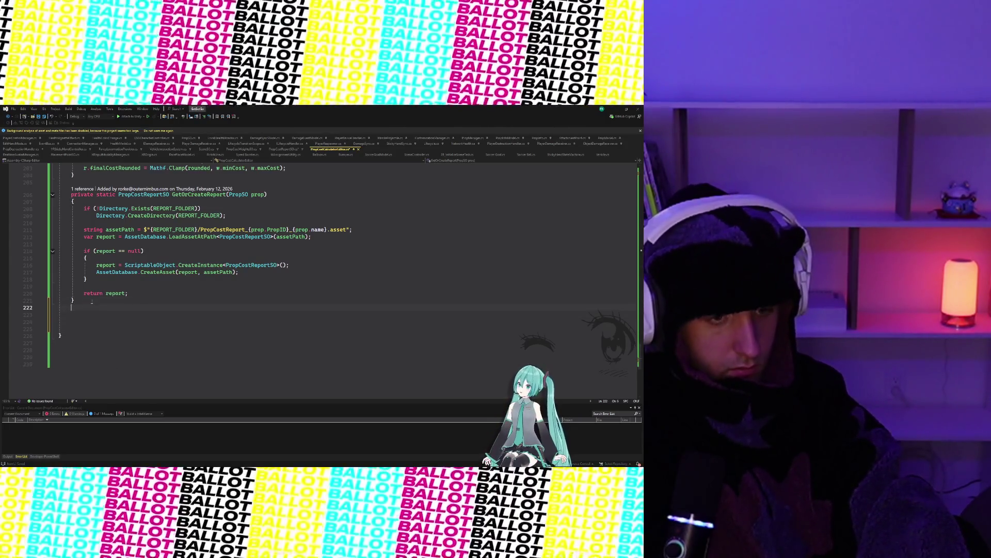
{"action": "key", "text": "ctrl+v"}
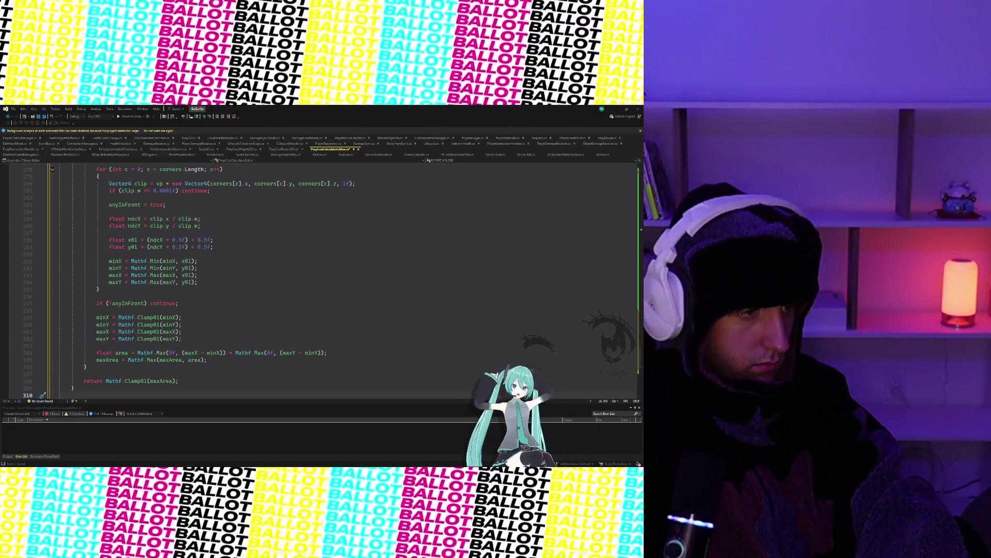
{"action": "scroll", "coordinate": [94, 367], "scroll_direction": "down", "scroll_amount": 1}
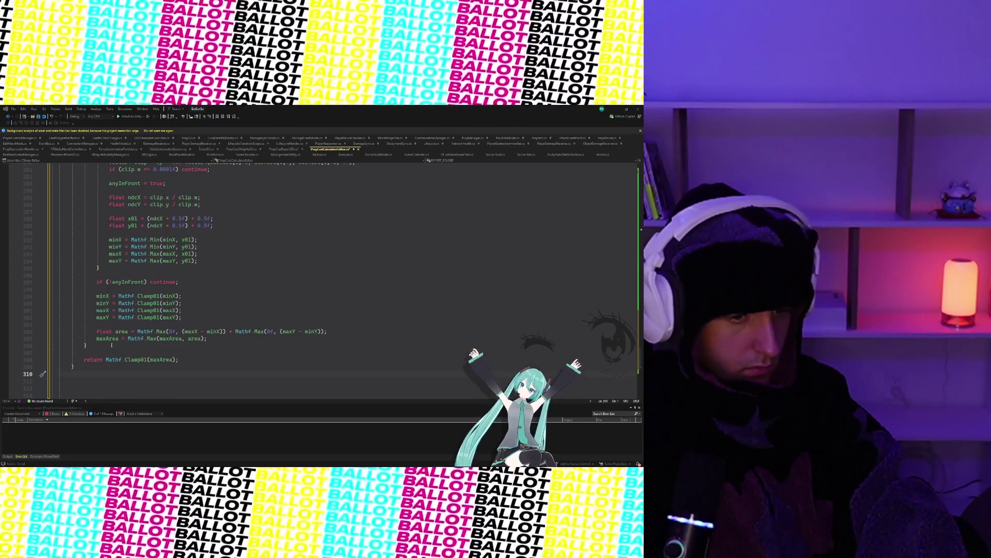
{"action": "key", "text": "ctrl+v"}
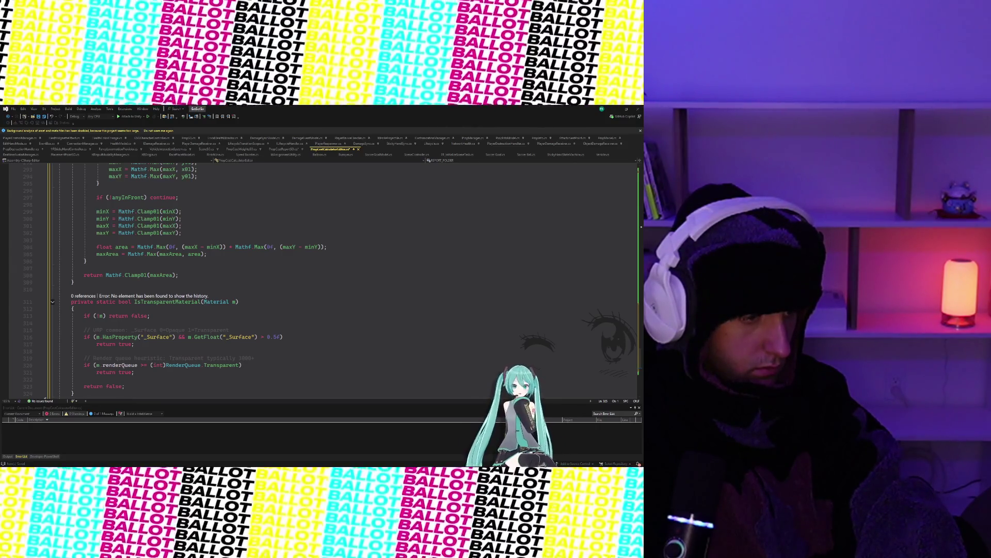
{"action": "scroll", "coordinate": [164, 321], "scroll_direction": "up", "scroll_amount": 20}
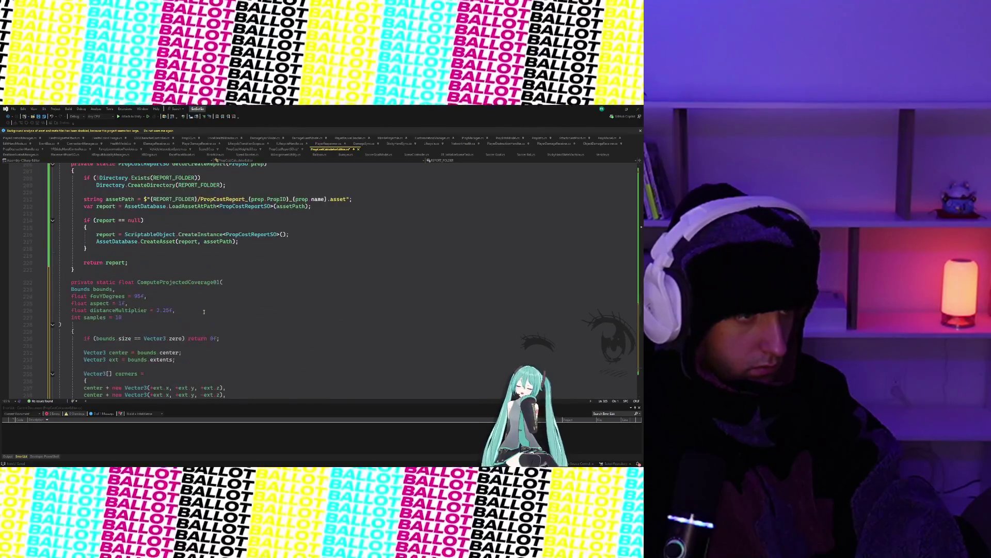
{"action": "scroll", "coordinate": [203, 311], "scroll_direction": "up", "scroll_amount": 11}
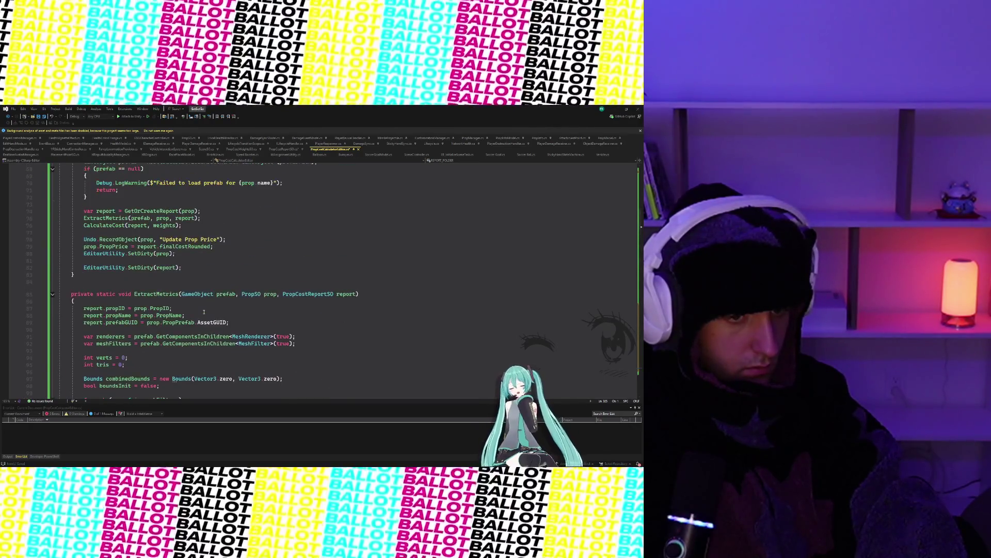
{"action": "scroll", "coordinate": [204, 312], "scroll_direction": "down", "scroll_amount": 5}
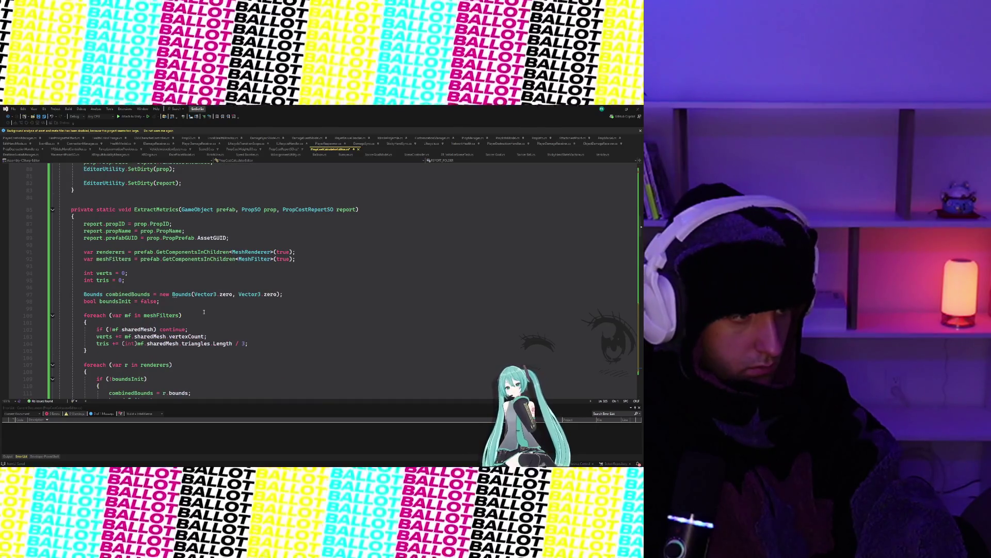
{"action": "mouse_move", "coordinate": [113, 238]}
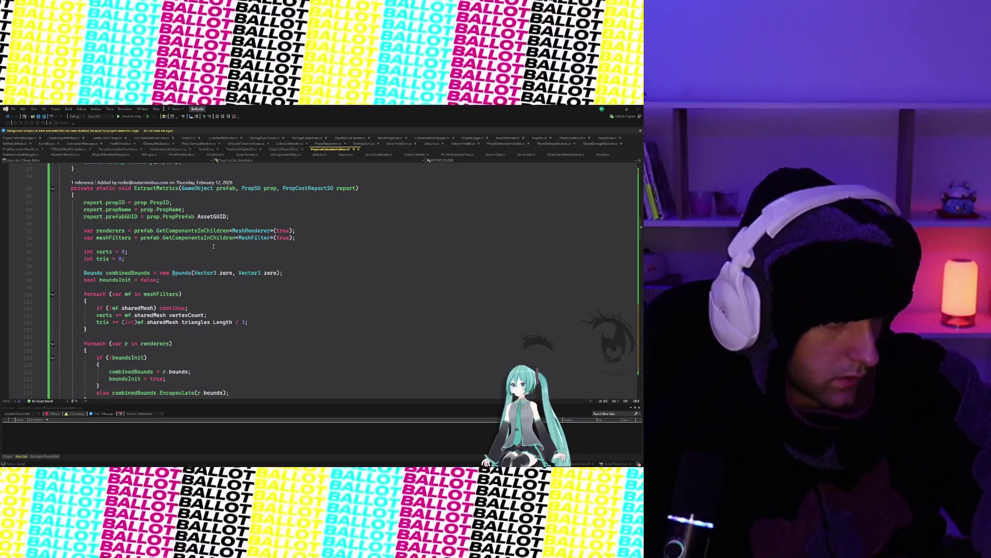
{"action": "scroll", "coordinate": [213, 242], "scroll_direction": "down", "scroll_amount": 2}
{"action": "scroll", "coordinate": [213, 236], "scroll_direction": "down", "scroll_amount": 6}
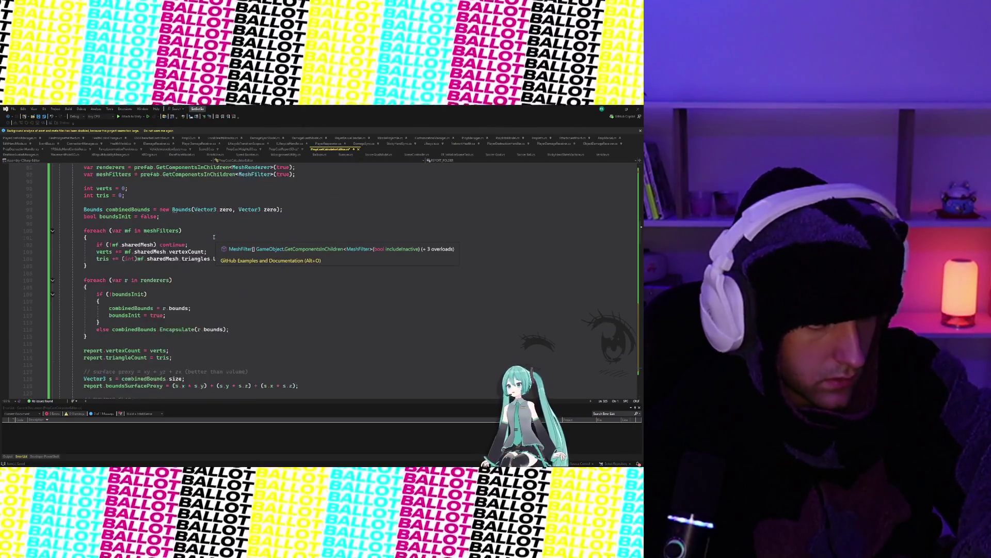
{"action": "scroll", "coordinate": [214, 236], "scroll_direction": "down", "scroll_amount": 9}
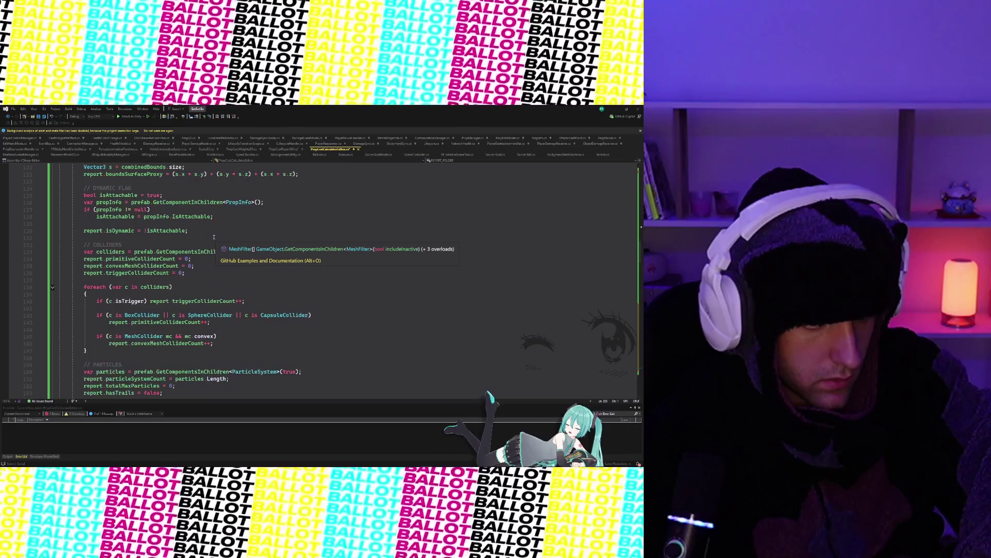
{"action": "scroll", "coordinate": [214, 238], "scroll_direction": "down", "scroll_amount": 5}
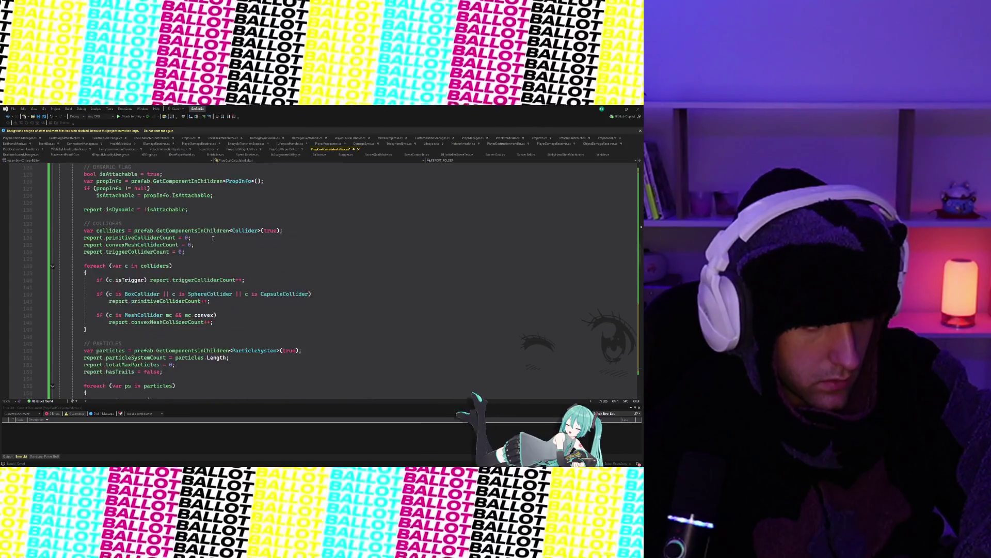
{"action": "scroll", "coordinate": [212, 238], "scroll_direction": "up", "scroll_amount": 6}
{"action": "scroll", "coordinate": [212, 238], "scroll_direction": "down", "scroll_amount": 4}
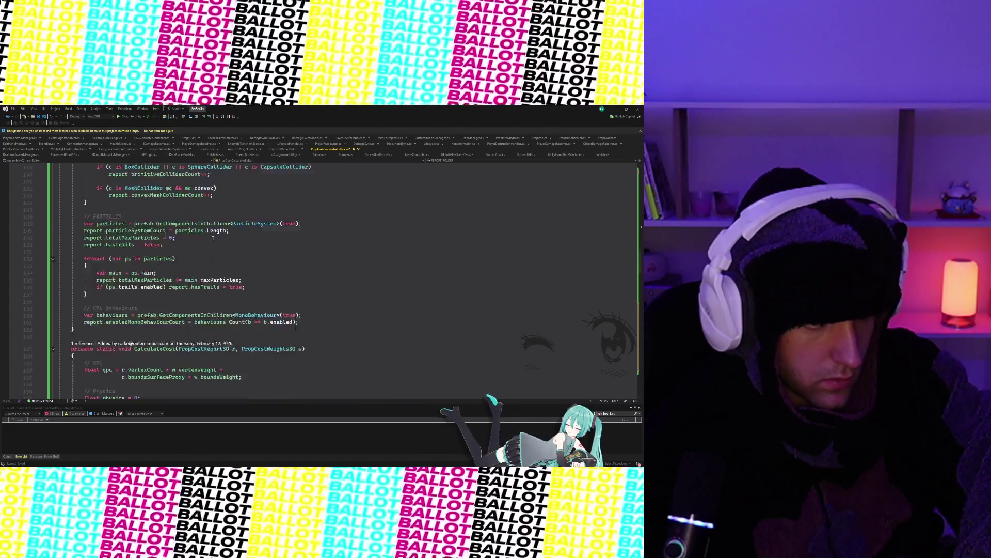
{"action": "scroll", "coordinate": [212, 238], "scroll_direction": "down", "scroll_amount": 2}
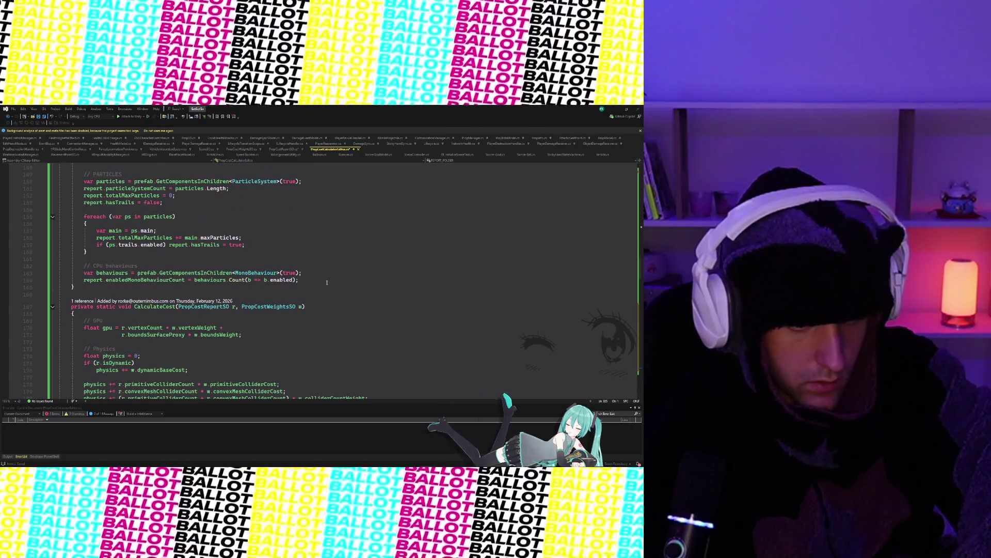
- Below the behaviour count line, add a '// Render / Fill Metrics' comment and paste the material and coverage code
{"action": "left_click", "coordinate": [326, 282]}
{"action": "key", "text": "Return"}
{"action": "key", "text": "Return"}
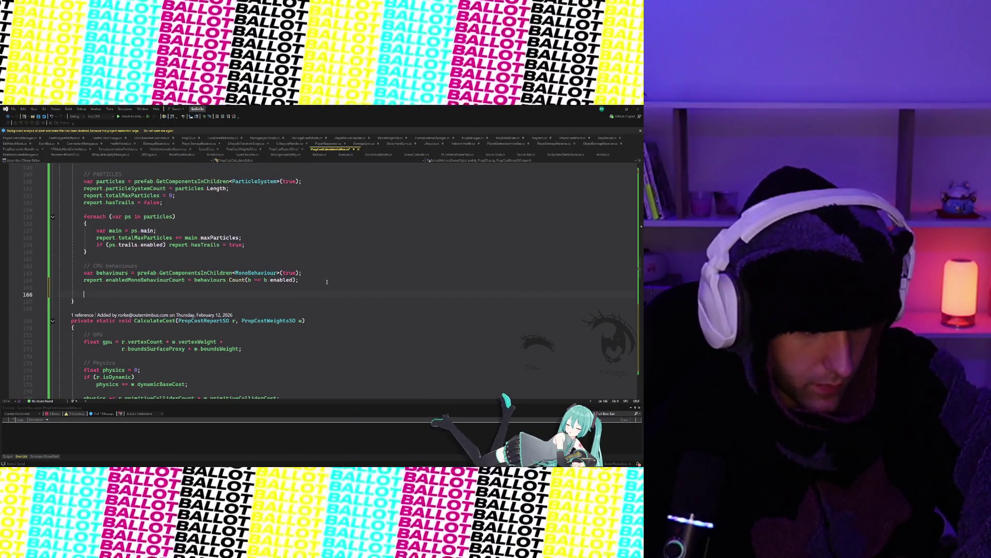
{"action": "type", "text": "// R"}
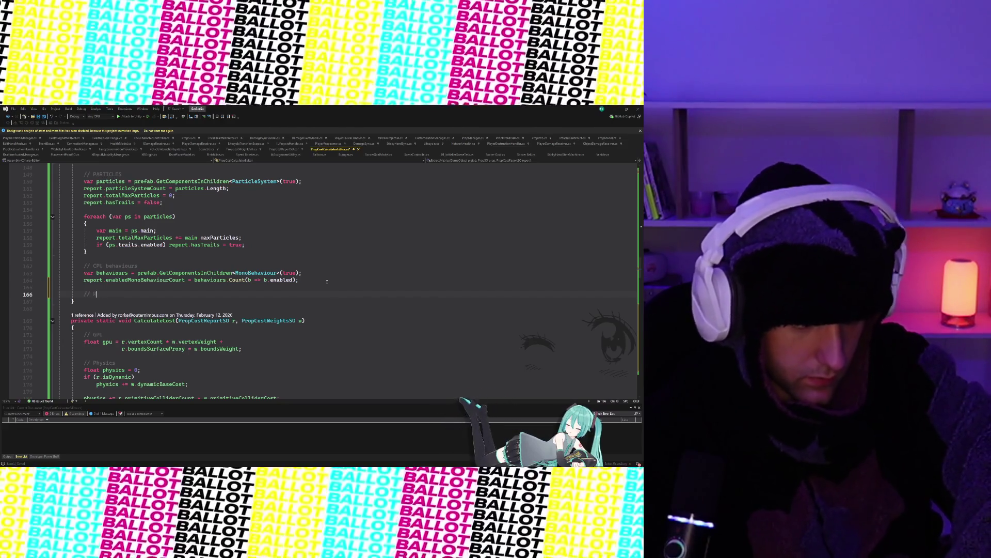
{"action": "type", "text": "ender / F"}
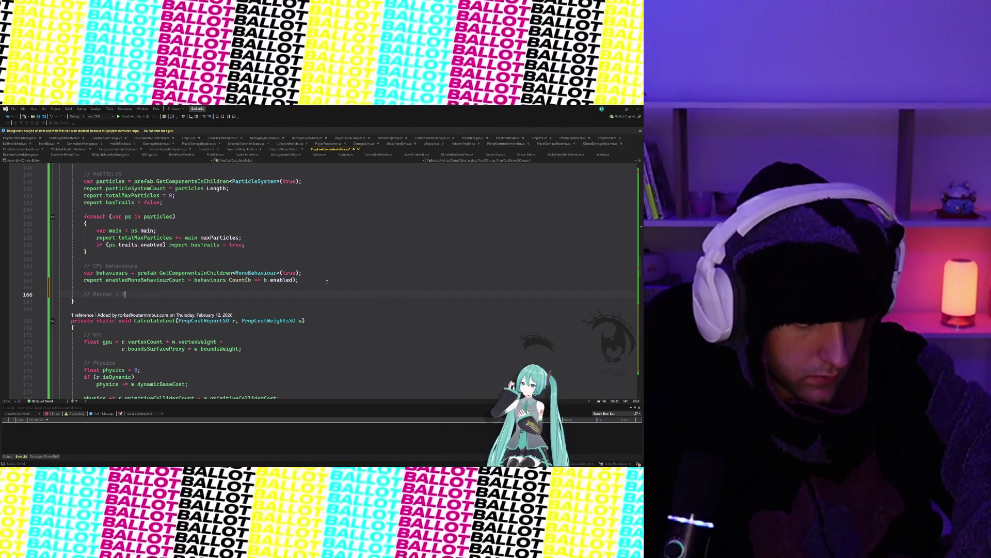
{"action": "type", "text": "ill Met"}
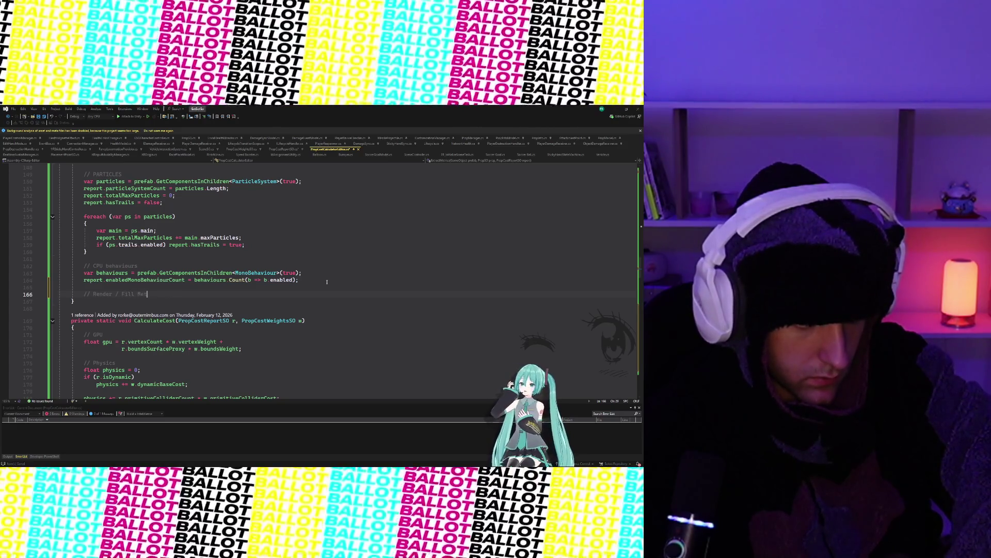
{"action": "key", "text": "Return"}
{"action": "key", "text": "Return"}
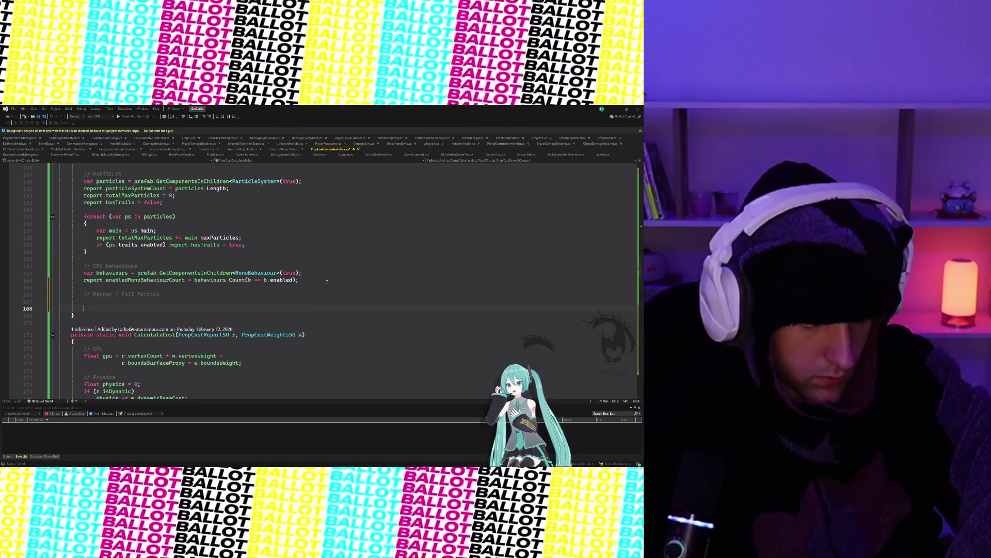
{"action": "key", "text": "Escape"}
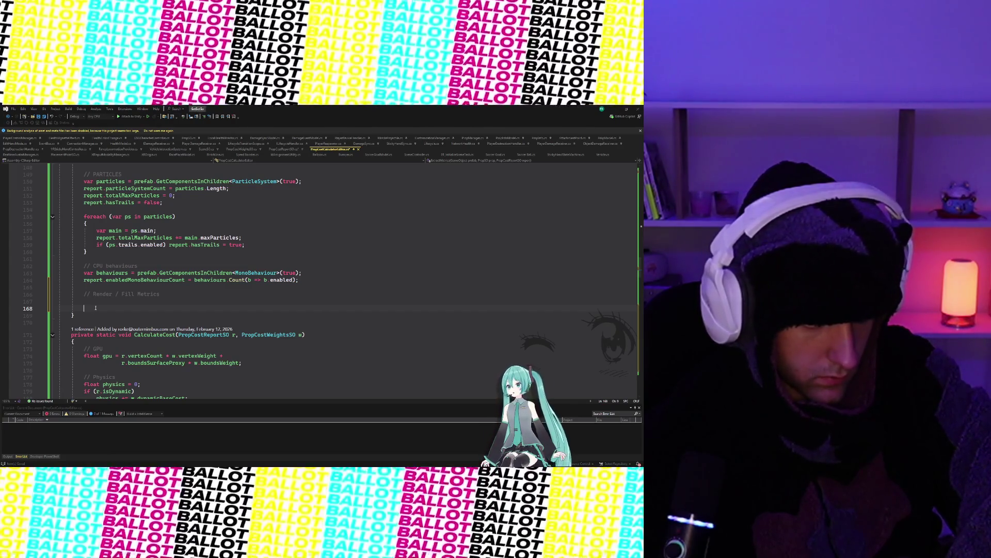
{"action": "key", "text": "ctrl+v"}
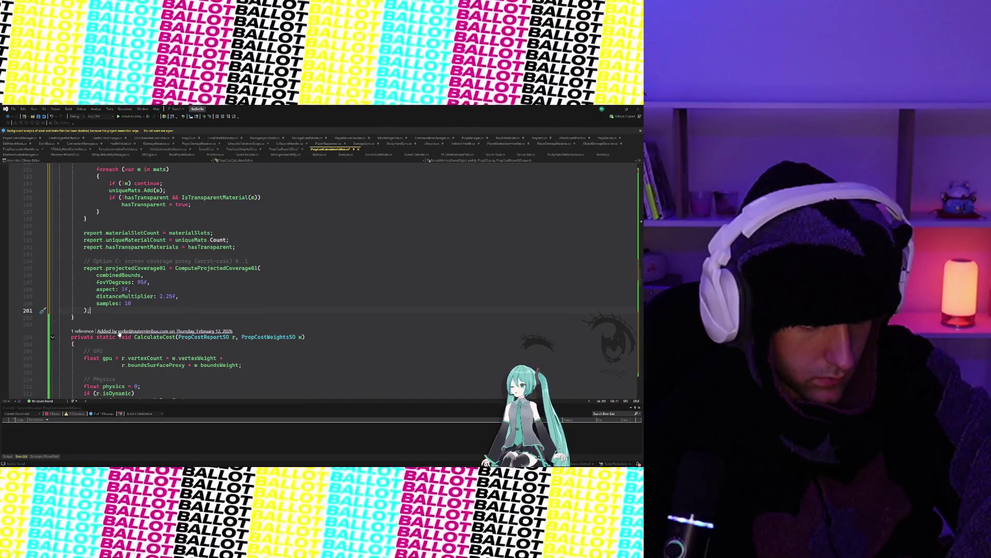
{"action": "scroll", "coordinate": [120, 334], "scroll_direction": "up", "scroll_amount": 3}
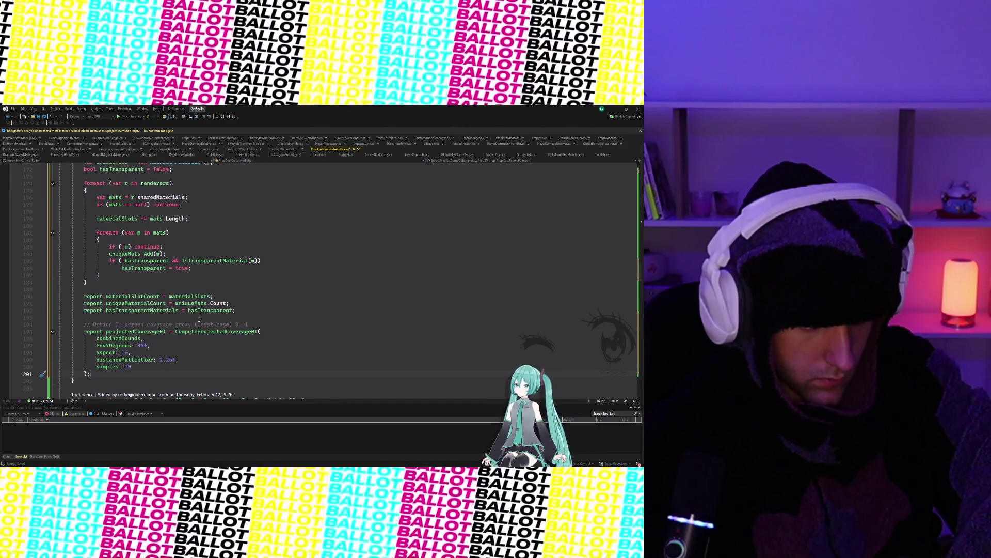
{"action": "scroll", "coordinate": [255, 327], "scroll_direction": "up", "scroll_amount": 10}
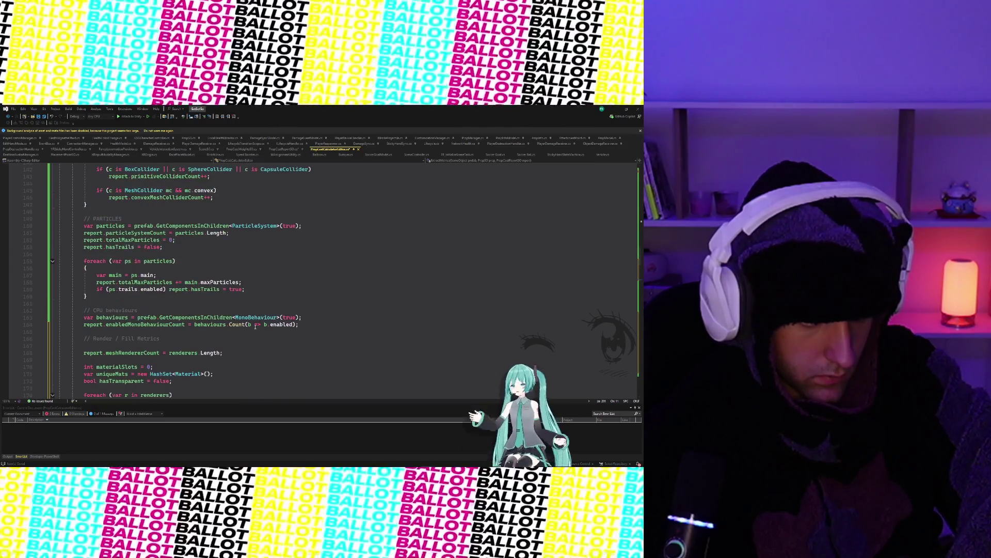
{"action": "scroll", "coordinate": [255, 327], "scroll_direction": "down", "scroll_amount": 3}
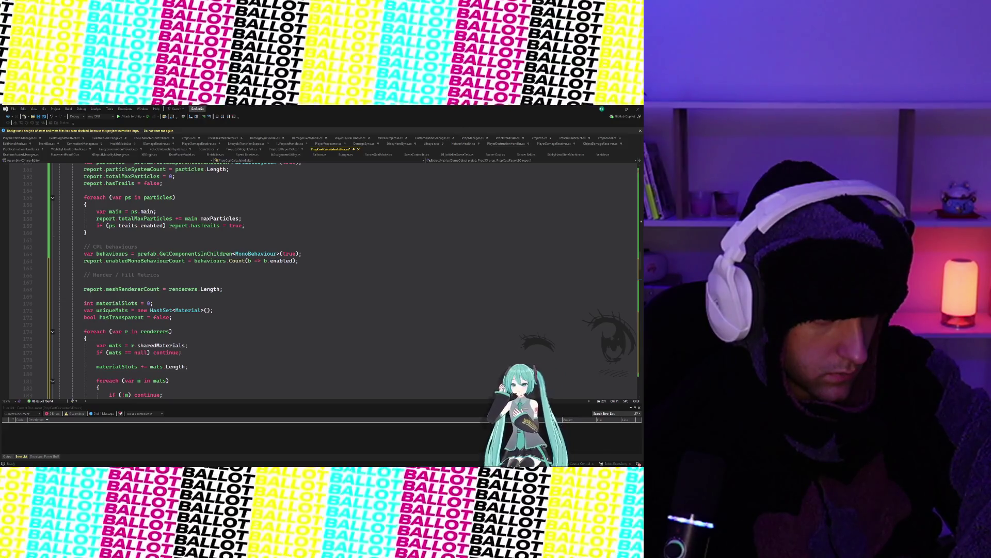
{"action": "scroll", "coordinate": [161, 350], "scroll_direction": "up", "scroll_amount": 17}
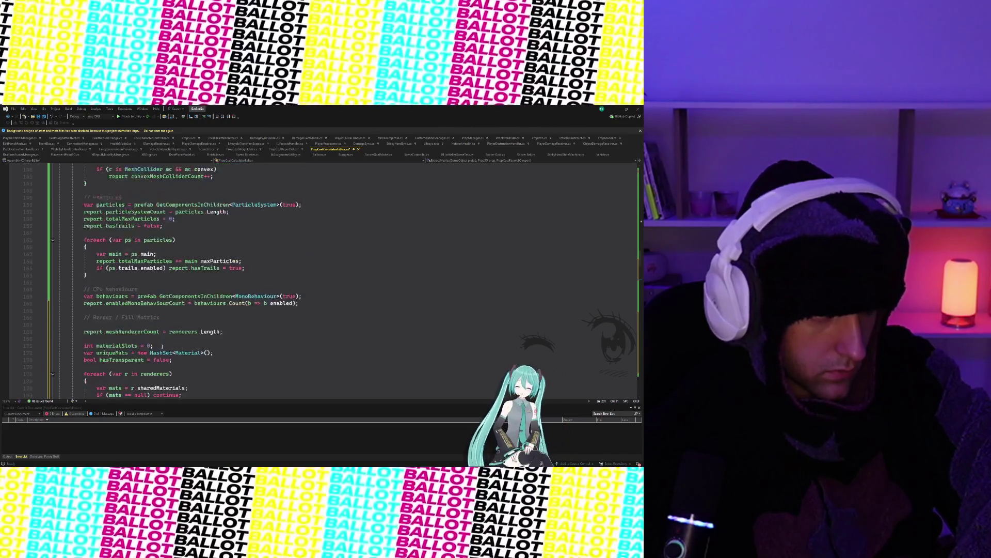
{"action": "scroll", "coordinate": [162, 350], "scroll_direction": "up", "scroll_amount": 9}
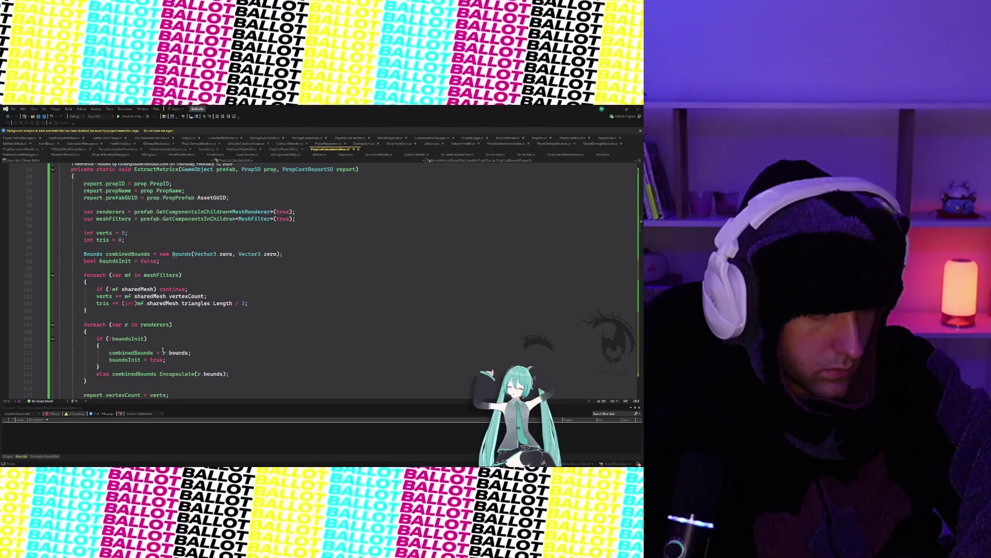
{"action": "left_click", "coordinate": [170, 304]}
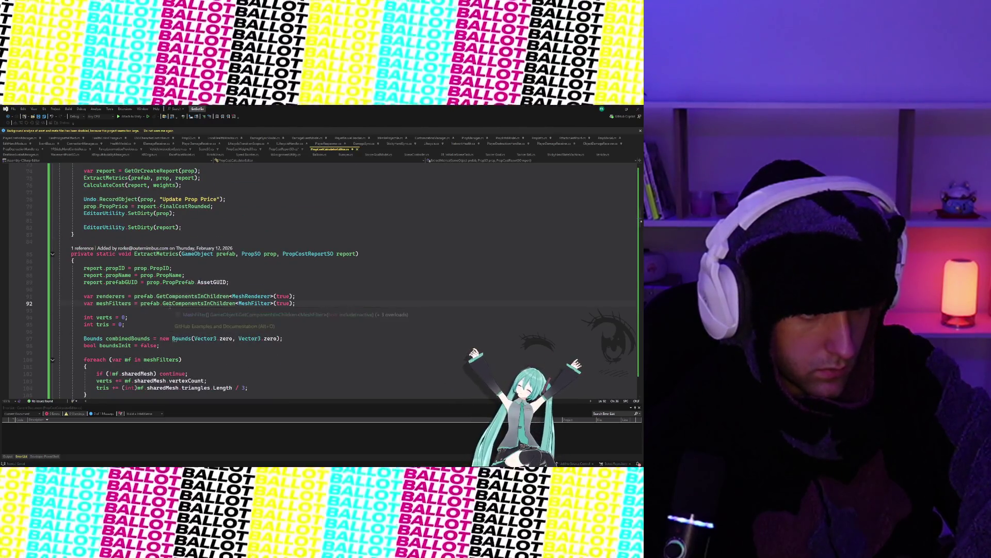
{"action": "scroll", "coordinate": [152, 305], "scroll_direction": "up", "scroll_amount": 10}
{"action": "scroll", "coordinate": [151, 305], "scroll_direction": "up", "scroll_amount": 2}
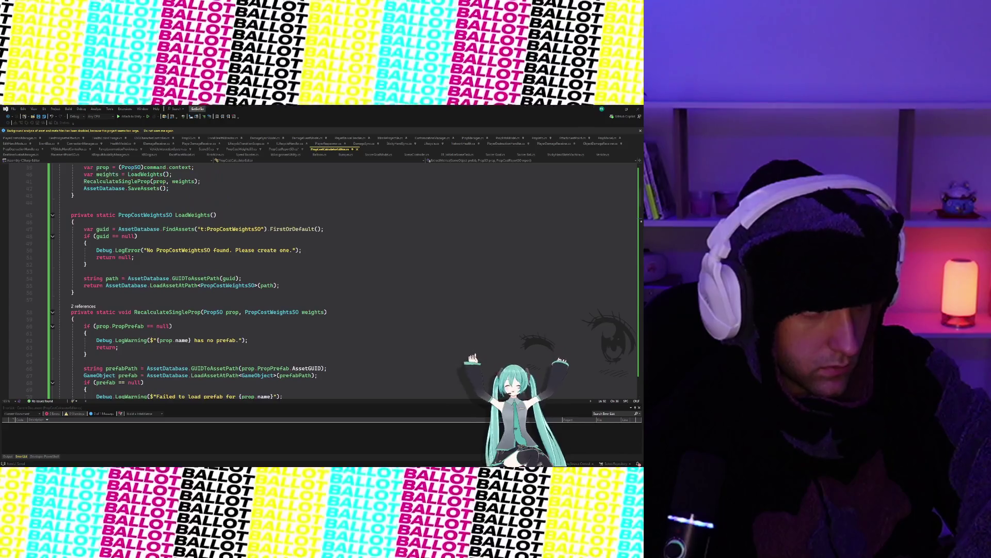
{"action": "scroll", "coordinate": [166, 287], "scroll_direction": "down", "scroll_amount": 9}
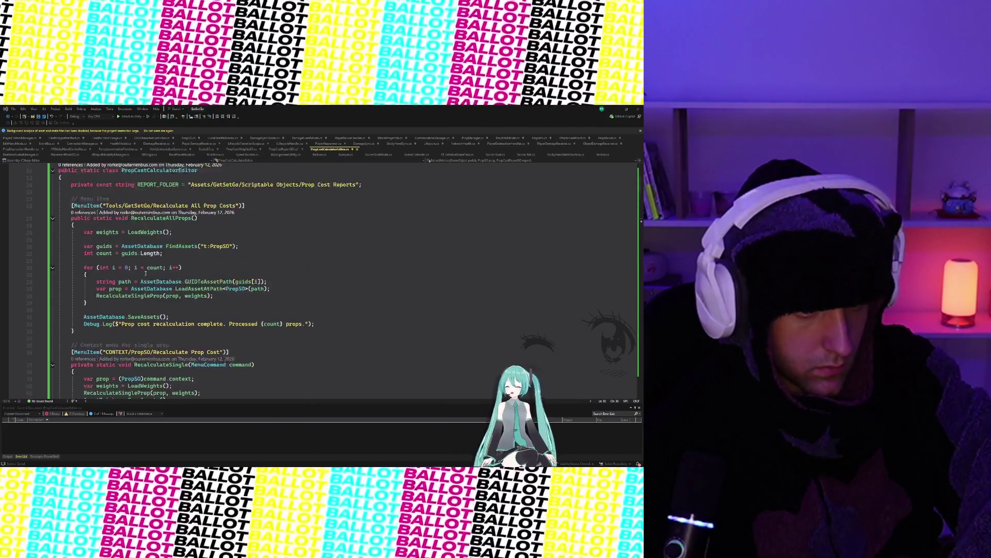
{"action": "scroll", "coordinate": [167, 287], "scroll_direction": "down", "scroll_amount": 20}
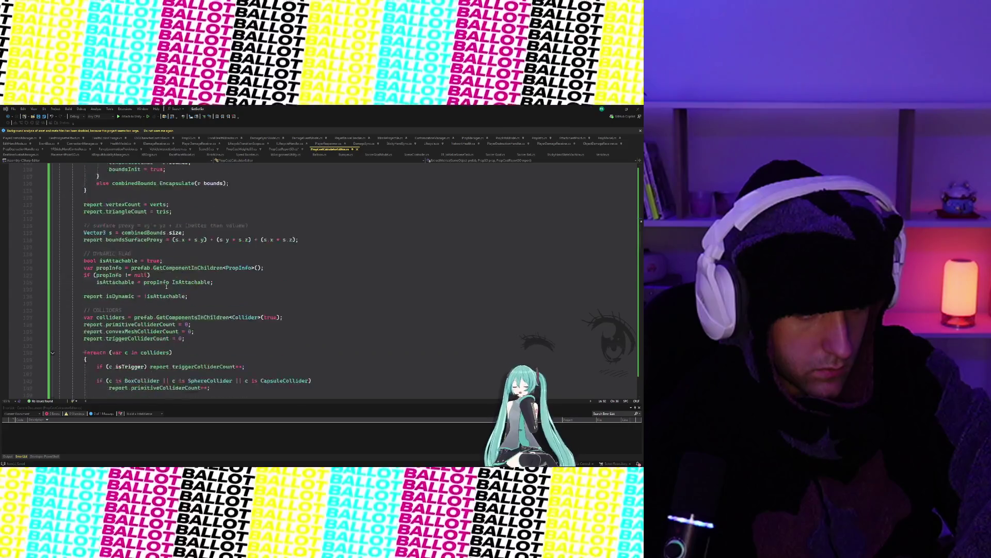
{"action": "scroll", "coordinate": [166, 286], "scroll_direction": "up", "scroll_amount": 4}
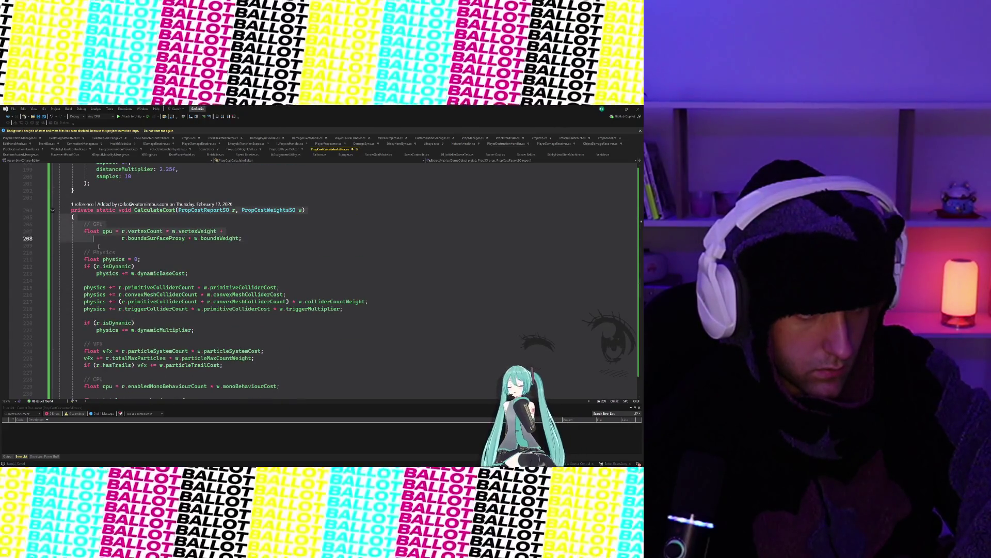
- Replace the CalculateCost method with the new v2 GPU cost code
{"action": "scroll", "coordinate": [131, 243], "scroll_direction": "down", "scroll_amount": 10}
{"action": "left_click", "coordinate": [132, 242]}
{"action": "left_click", "coordinate": [123, 238]}
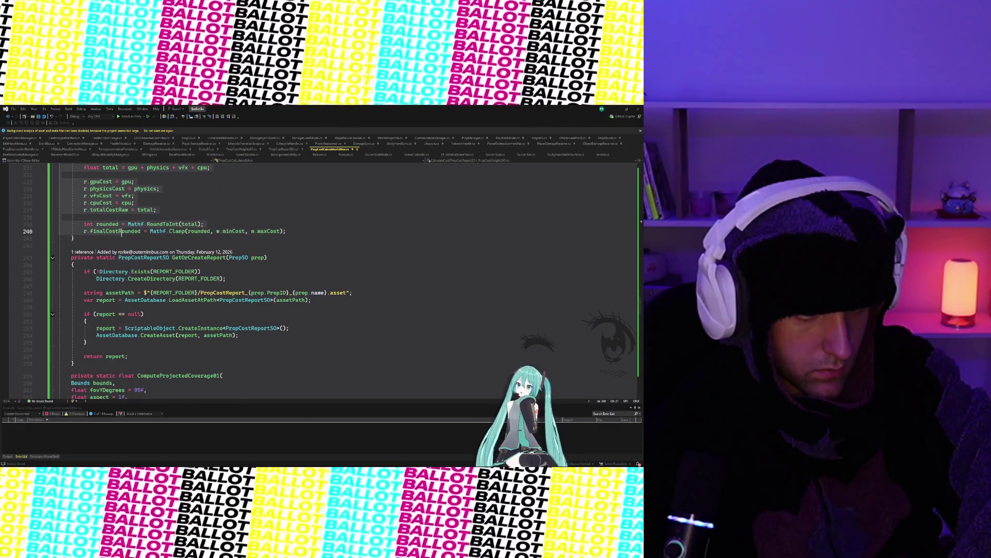
{"action": "key", "text": "ctrl+v"}
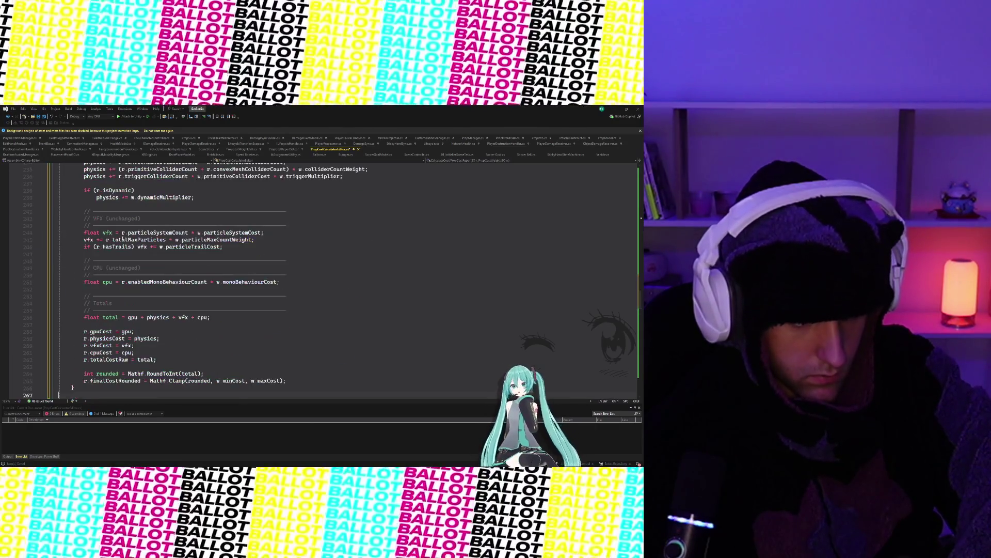
{"action": "scroll", "coordinate": [168, 296], "scroll_direction": "down", "scroll_amount": 3}
{"action": "scroll", "coordinate": [167, 295], "scroll_direction": "down", "scroll_amount": 2}
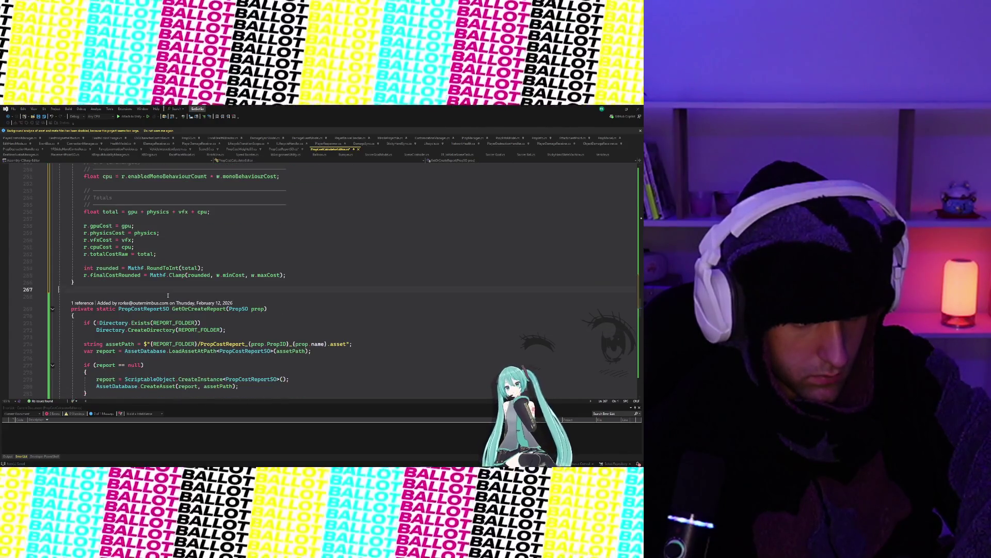
- Save the calculator script as Unicode and scroll back up to CalculateCost
{"action": "left_click", "coordinate": [221, 261]}
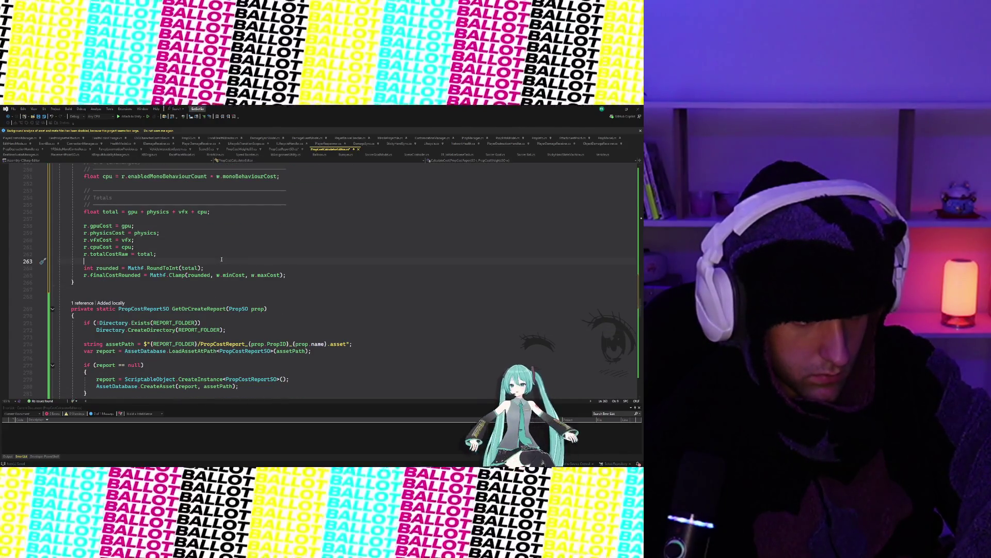
{"action": "key", "text": "ctrl+s"}
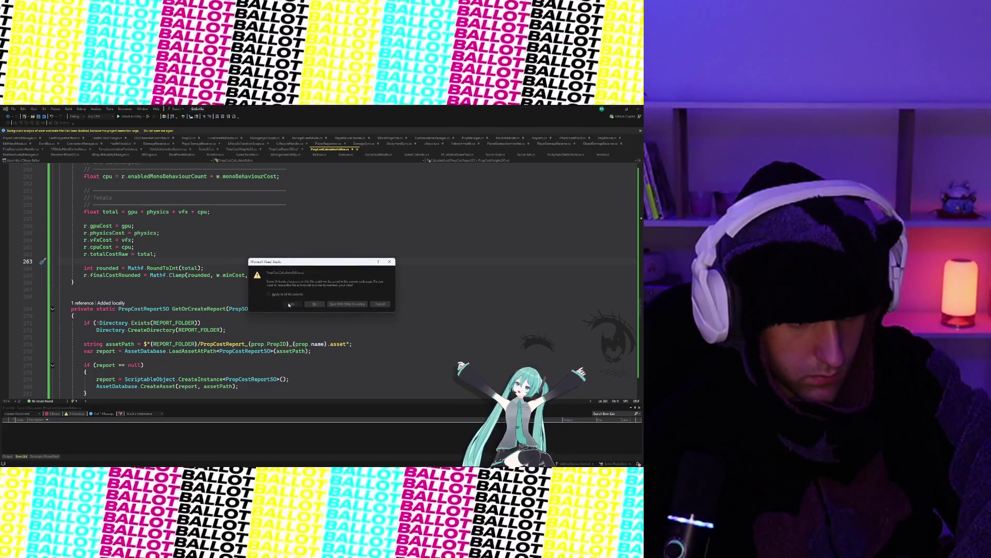
{"action": "left_click", "coordinate": [289, 304]}
{"action": "scroll", "coordinate": [161, 226], "scroll_direction": "up", "scroll_amount": 9}
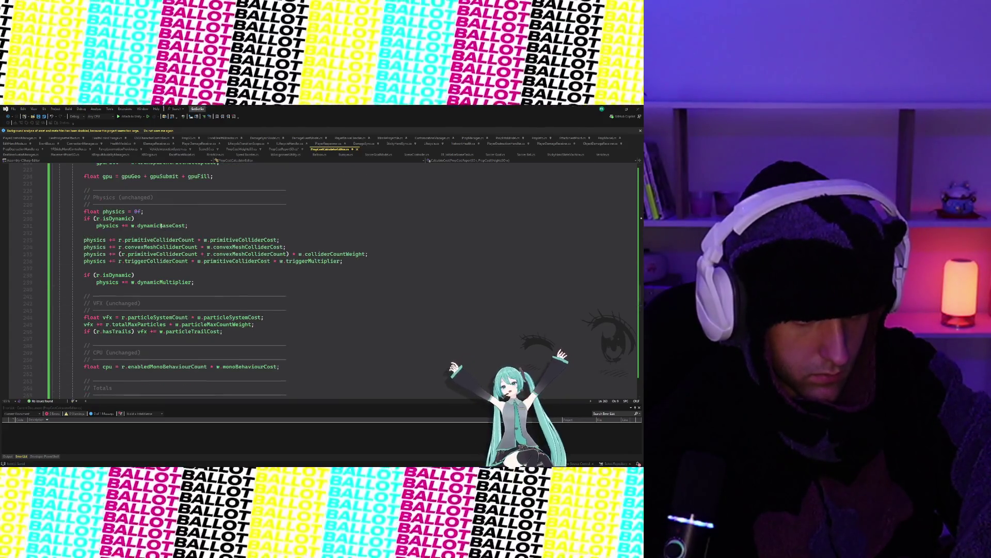
{"action": "scroll", "coordinate": [161, 226], "scroll_direction": "up", "scroll_amount": 10}
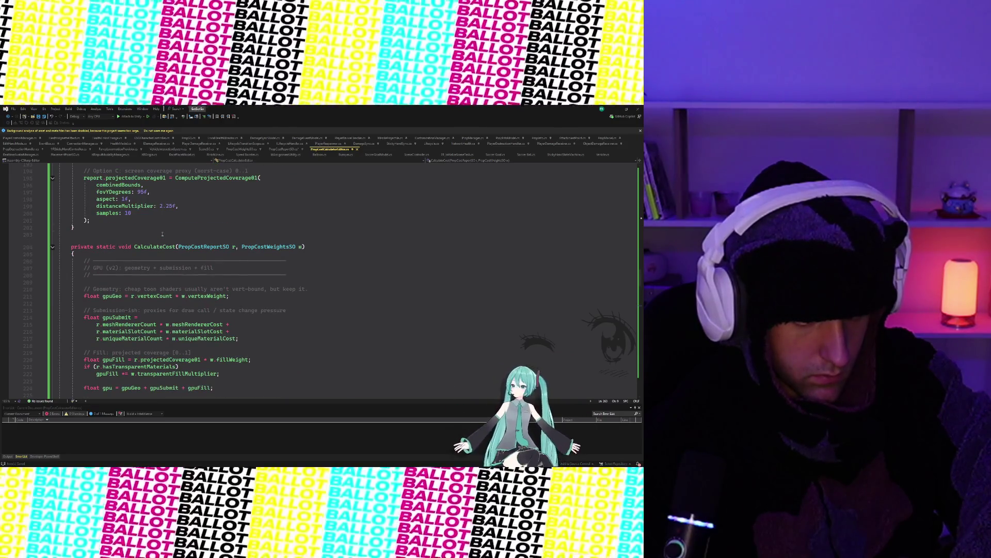
{"action": "scroll", "coordinate": [162, 234], "scroll_direction": "up", "scroll_amount": 1}
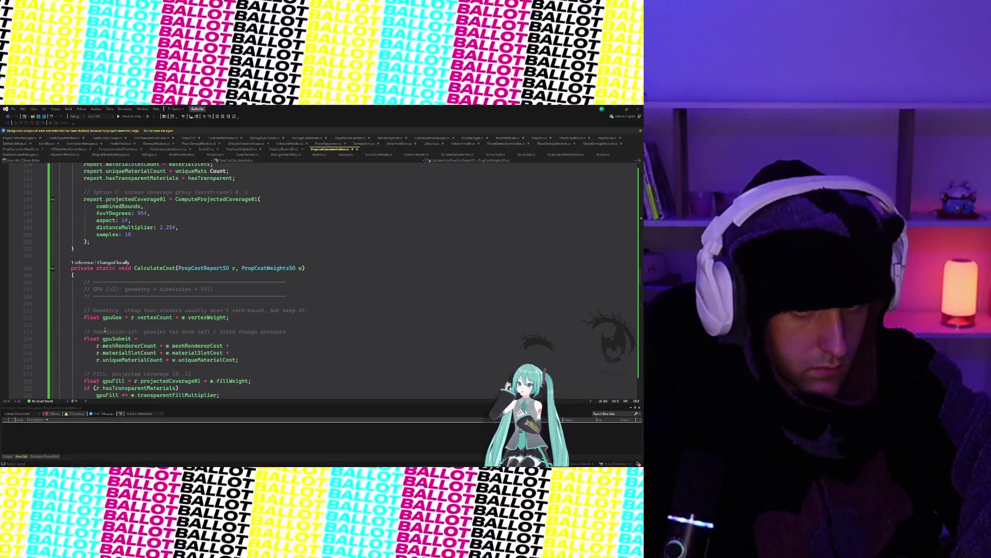
- In PropCostReportSO.cs, delete the 'public float boundsSurfaceProxy;' field and save the file
{"action": "left_click", "coordinate": [289, 149]}
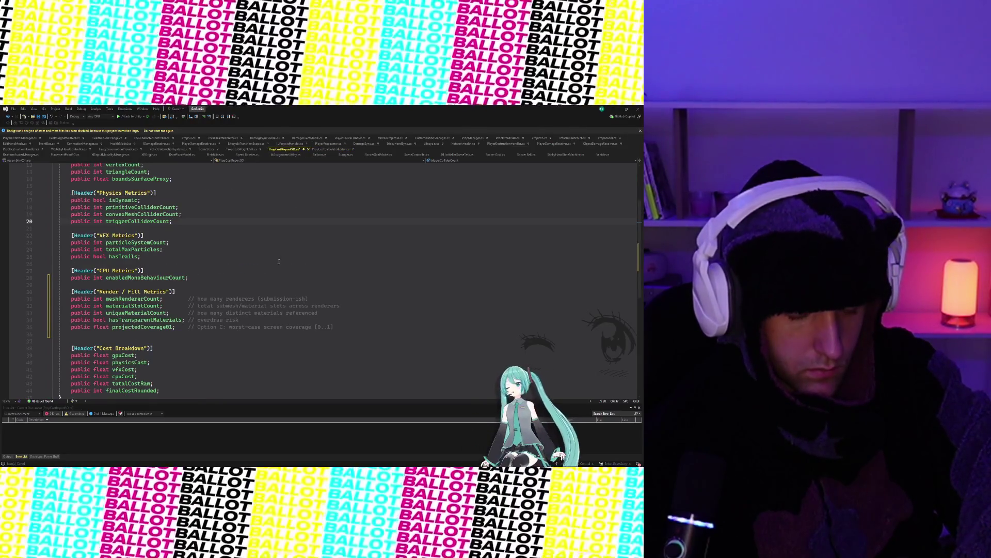
{"action": "key", "text": "ctrl+s"}
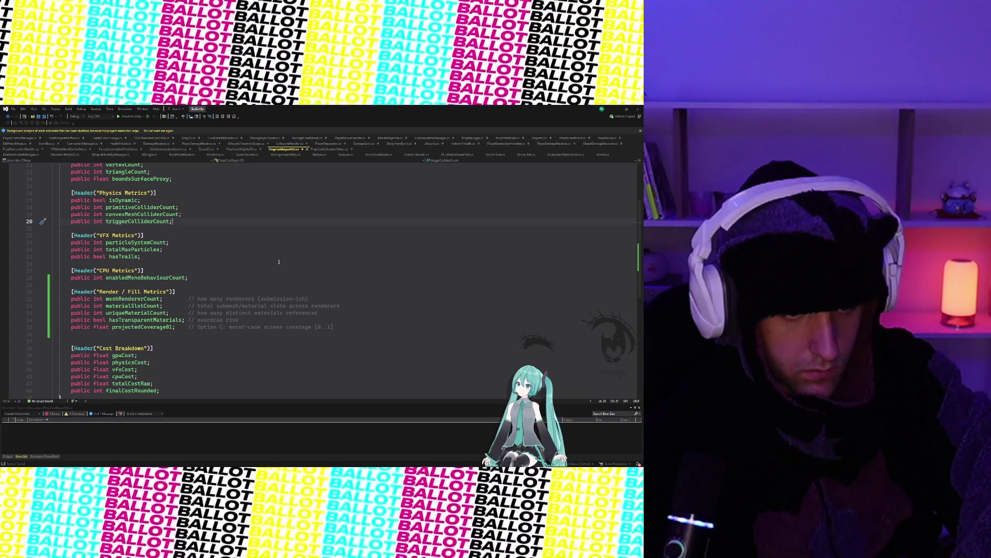
{"action": "scroll", "coordinate": [279, 262], "scroll_direction": "up", "scroll_amount": 2}
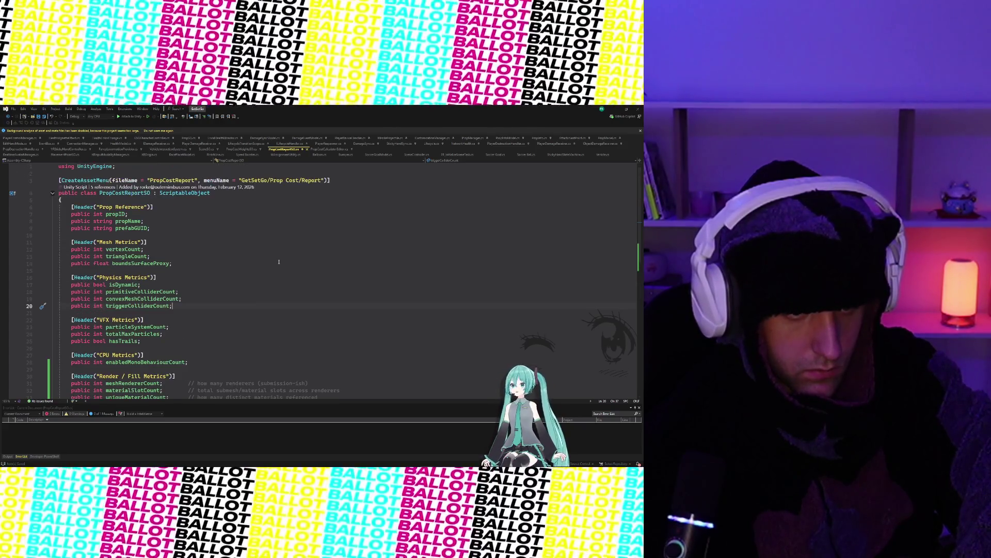
{"action": "scroll", "coordinate": [279, 261], "scroll_direction": "down", "scroll_amount": 1}
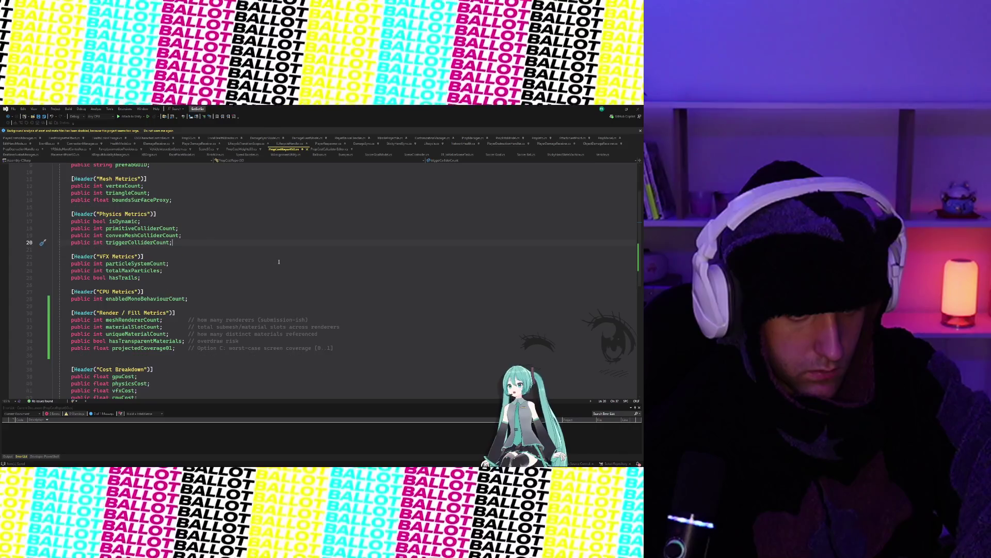
{"action": "scroll", "coordinate": [279, 262], "scroll_direction": "down", "scroll_amount": 1}
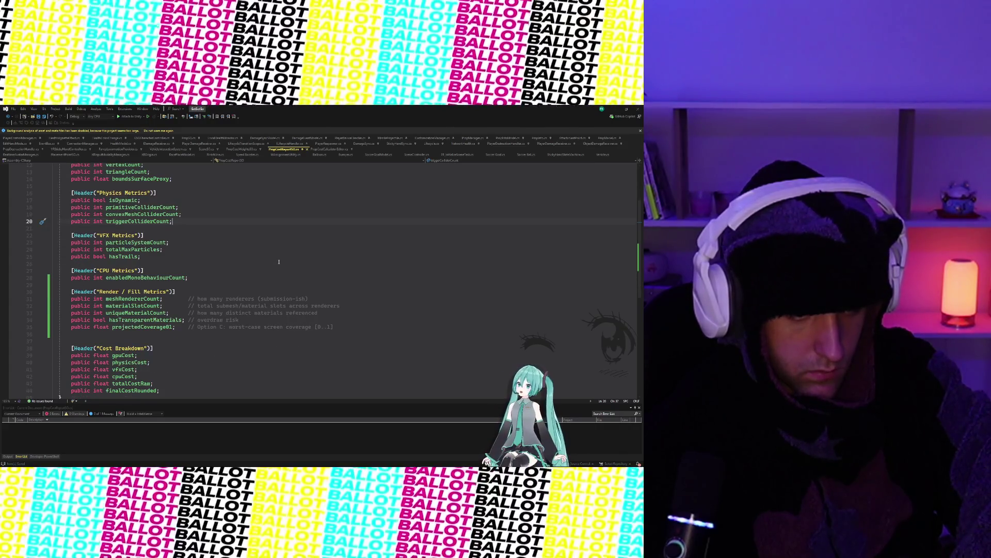
{"action": "scroll", "coordinate": [205, 237], "scroll_direction": "up", "scroll_amount": 4}
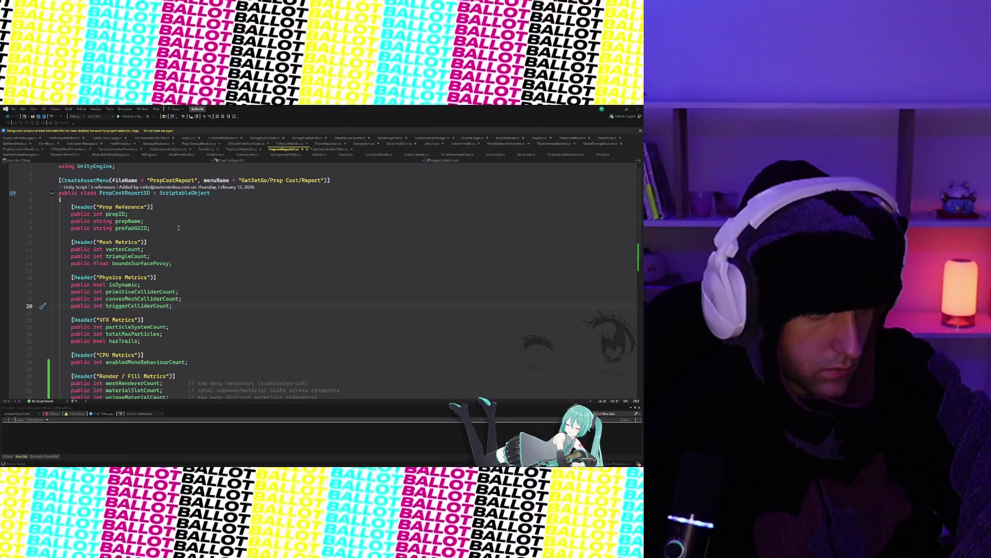
{"action": "left_click", "coordinate": [180, 263]}
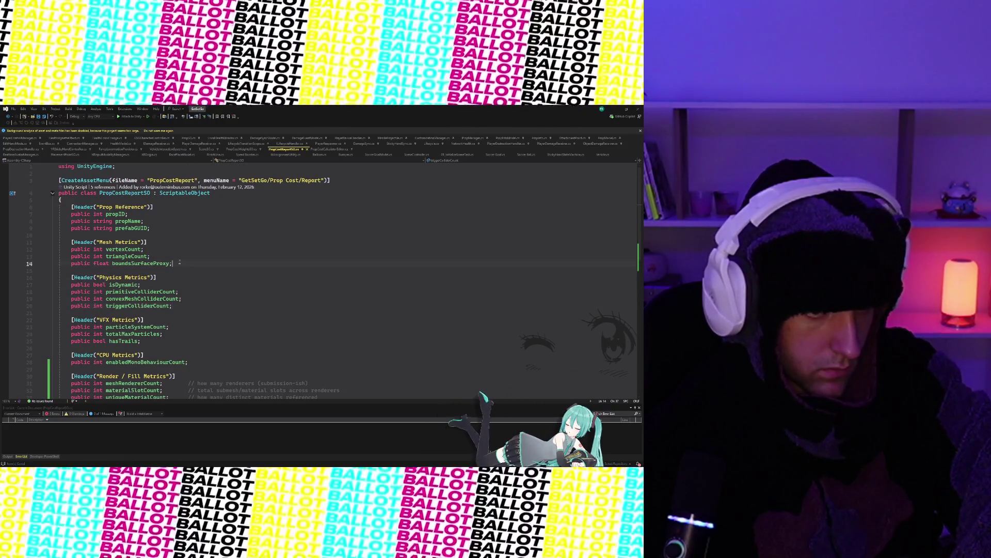
{"action": "left_click_drag", "start_coordinate": [185, 263], "coordinate": [36, 269]}
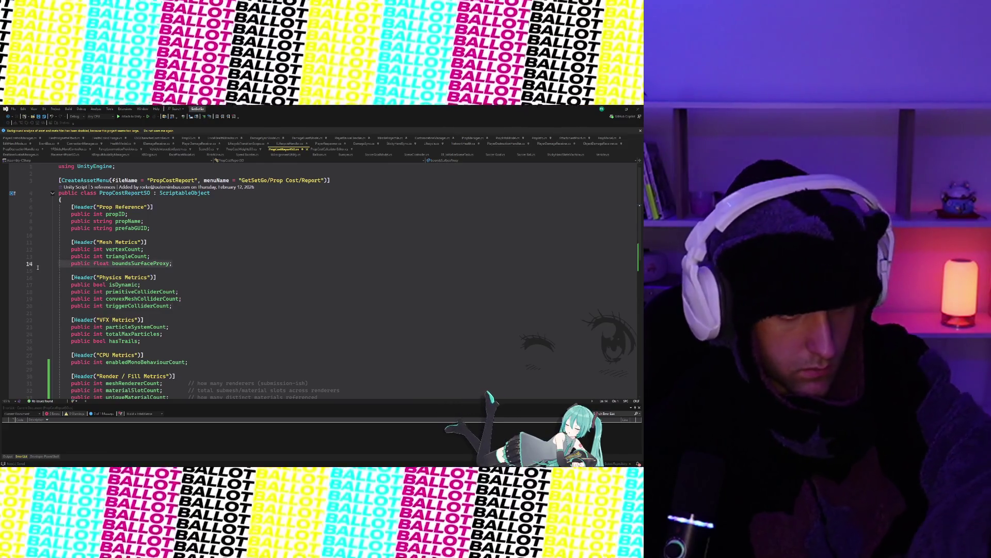
{"action": "key", "text": "BackSpace"}
{"action": "key", "text": "BackSpace"}
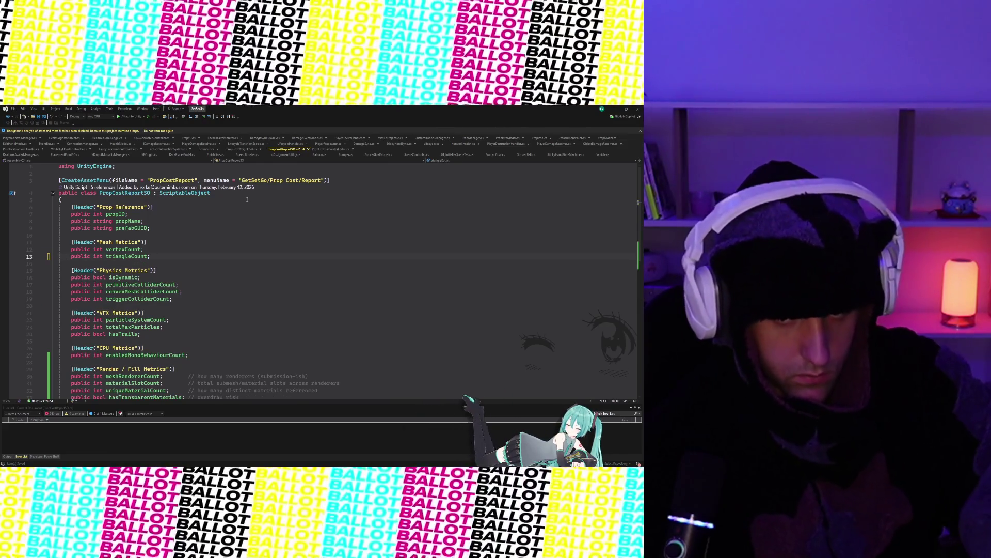
{"action": "key", "text": "ctrl+s"}
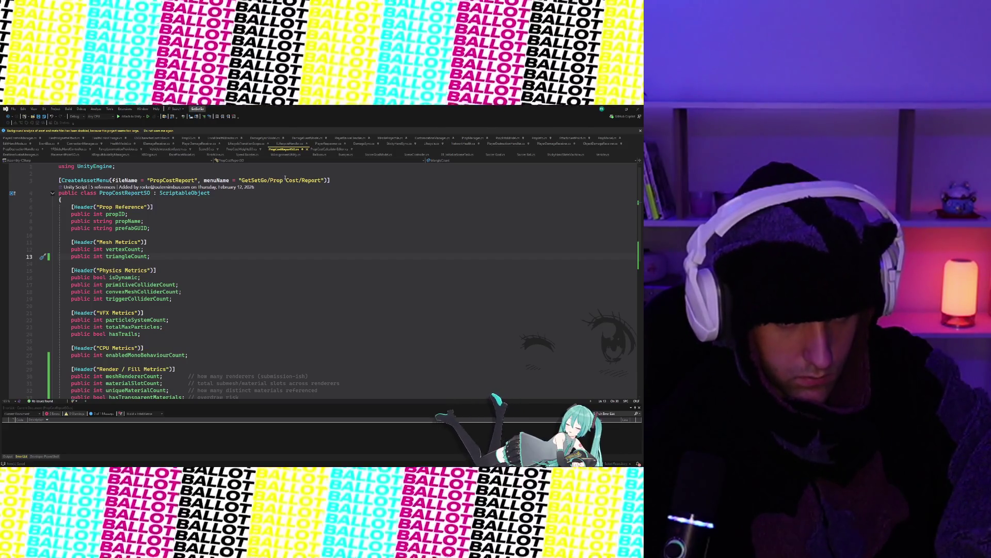
- Switch between the open script tabs, ending on PropCostWeightsSO.cs
{"action": "left_click", "coordinate": [323, 150]}
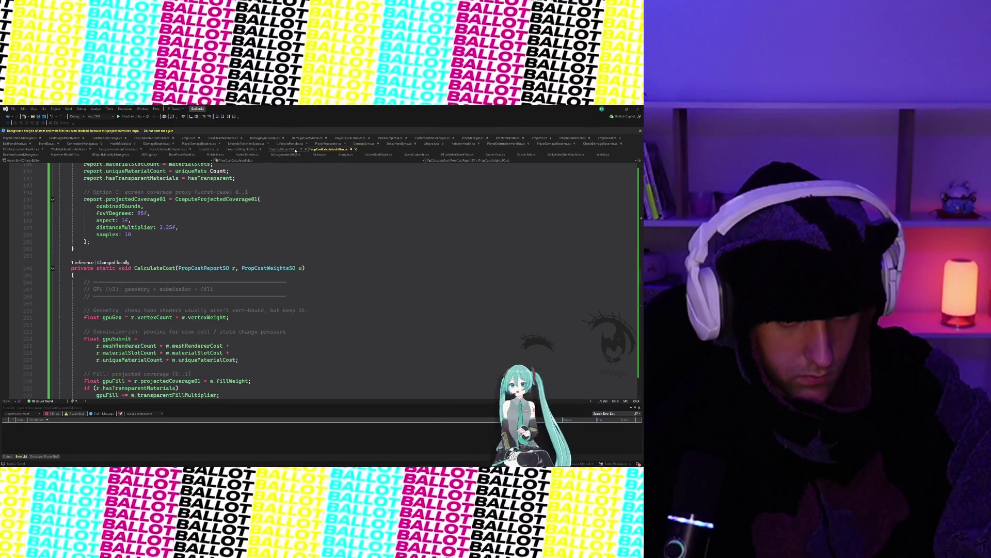
{"action": "left_click", "coordinate": [290, 150]}
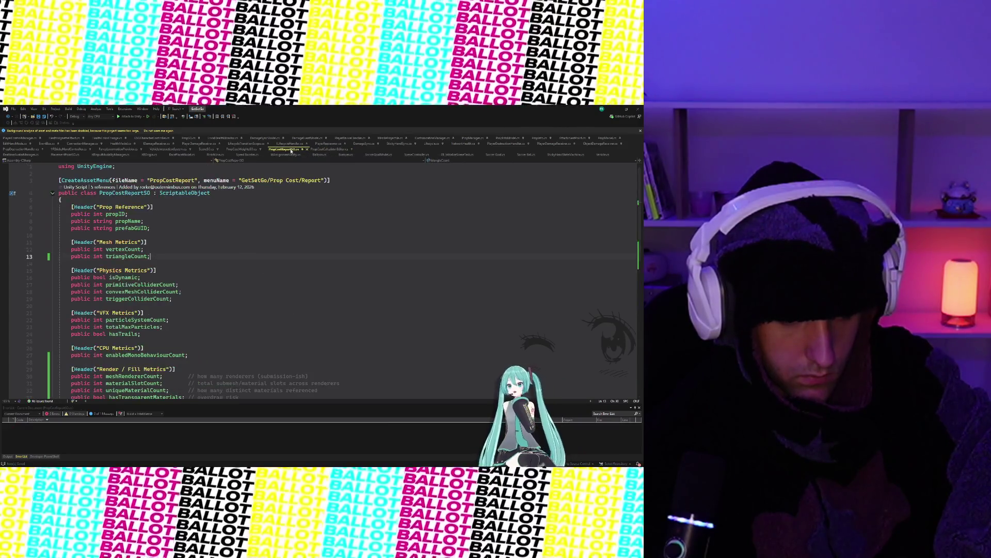
{"action": "left_click", "coordinate": [317, 150]}
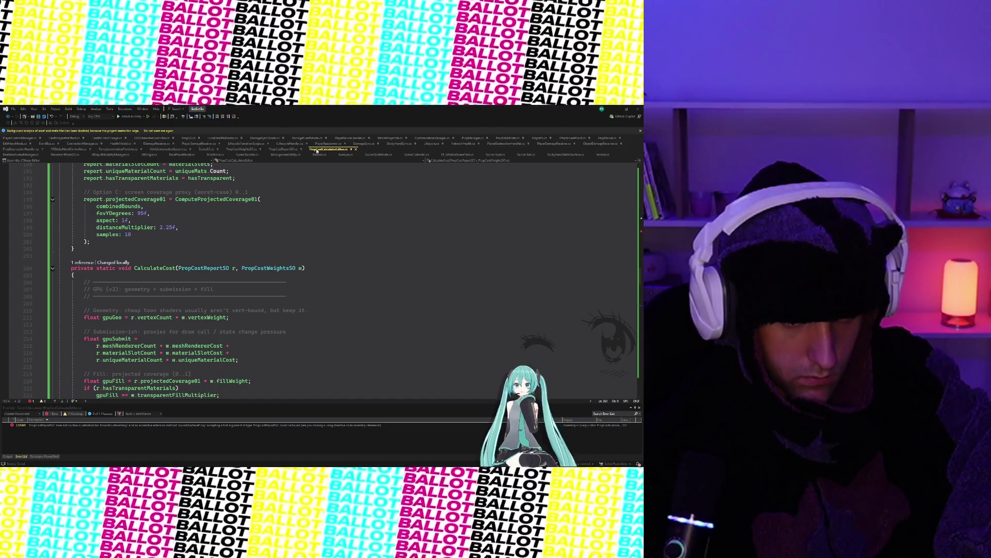
{"action": "left_click", "coordinate": [253, 150]}
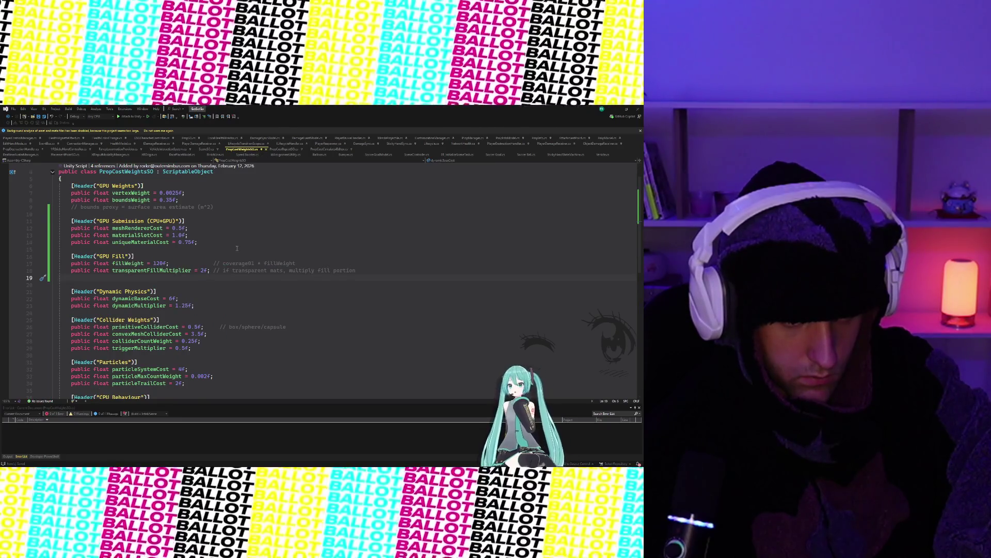
- Delete the 'boundsWeight = 0.35f;' line from PropCostWeightsSO.cs and return to the calculator script
{"action": "left_click_drag", "start_coordinate": [166, 199], "coordinate": [52, 205]}
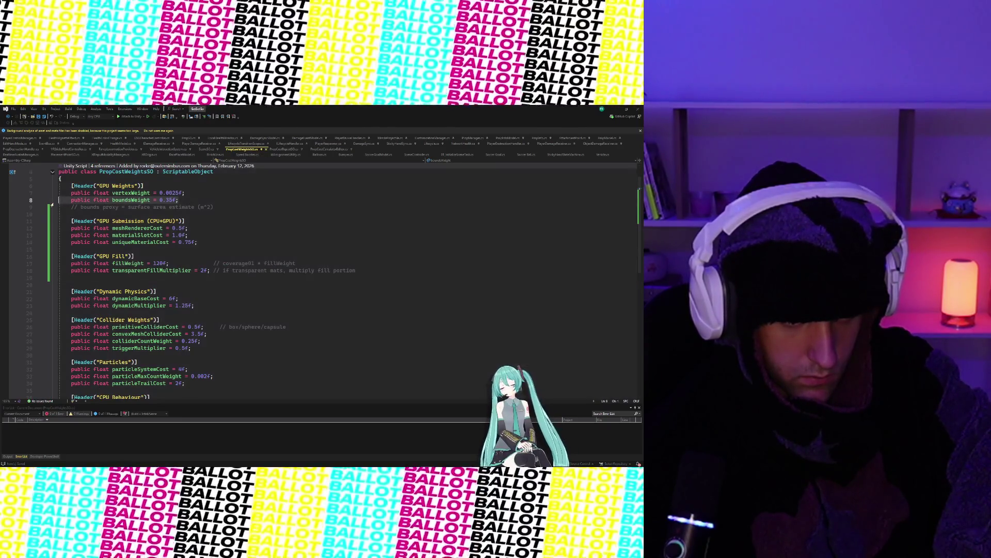
{"action": "key", "text": "BackSpace"}
{"action": "key", "text": "BackSpace"}
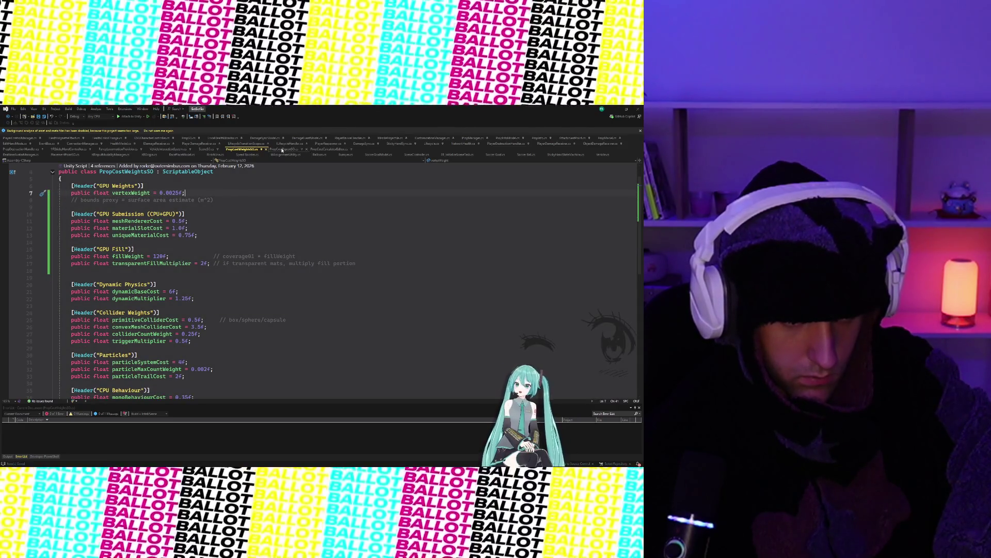
{"action": "left_click", "coordinate": [283, 150]}
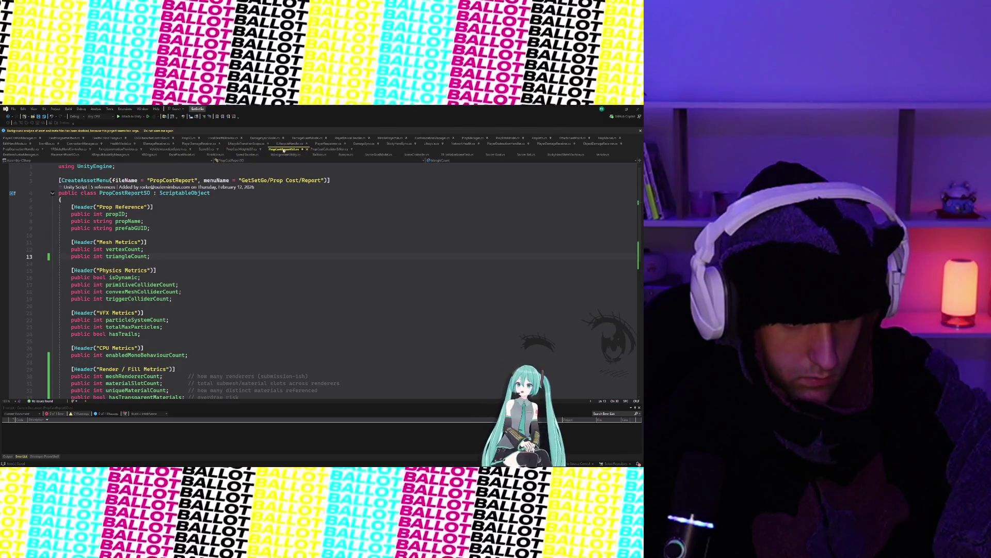
{"action": "left_click", "coordinate": [326, 150]}
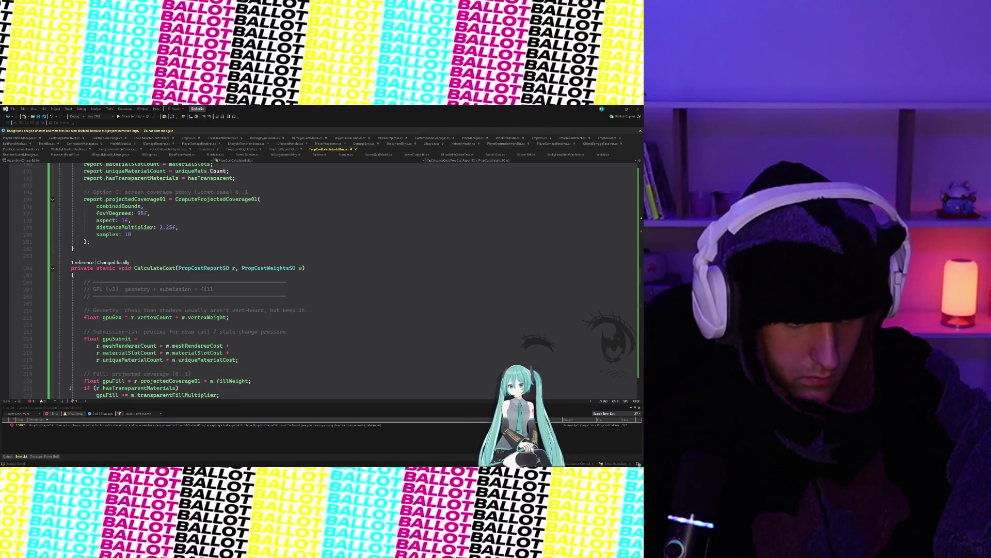
- Jump to the compile error on line 122, commenting its boundsSurfaceProxy assignment out and back in
{"action": "double_click", "coordinate": [38, 426]}
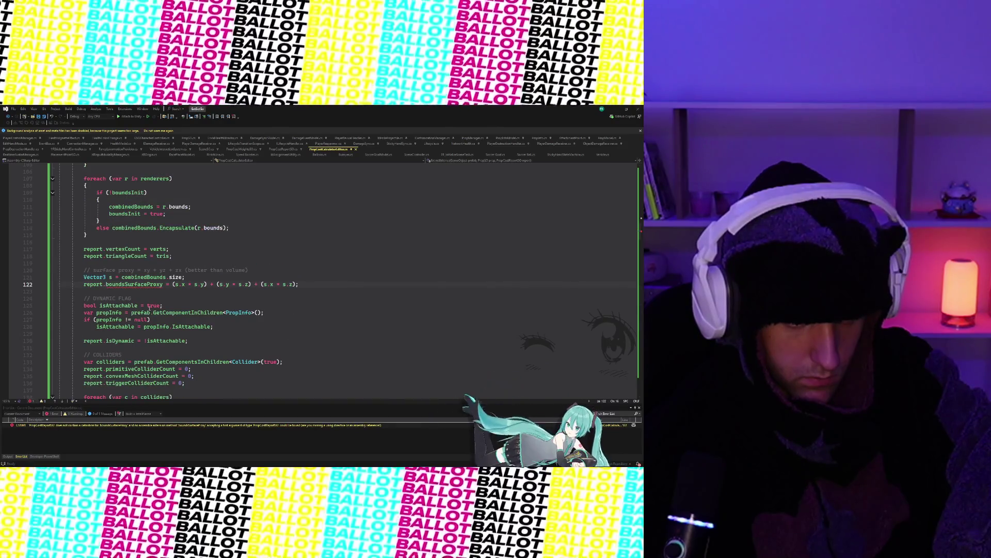
{"action": "left_click", "coordinate": [301, 284]}
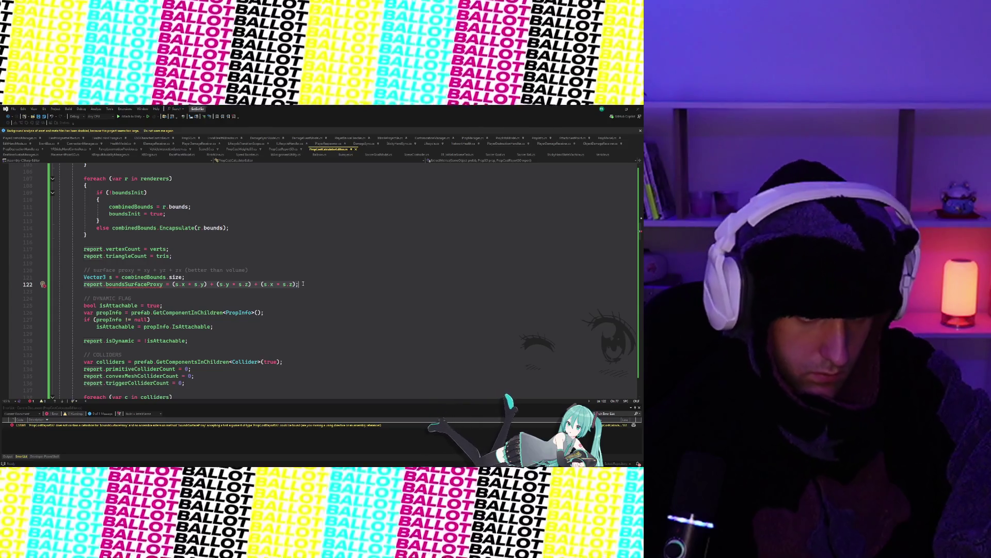
{"action": "key", "text": "ctrl+k"}
{"action": "key", "text": "ctrl+c"}
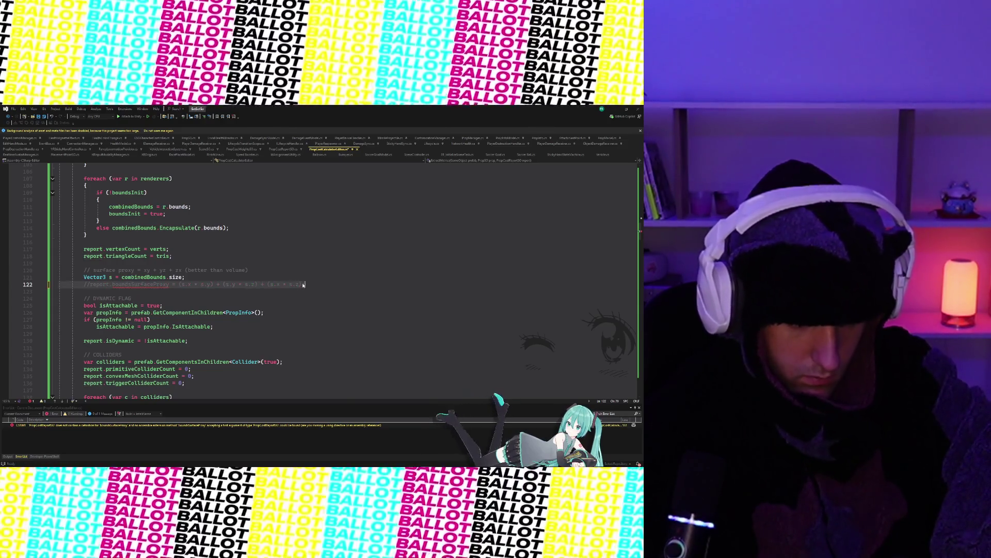
{"action": "left_click", "coordinate": [303, 284]}
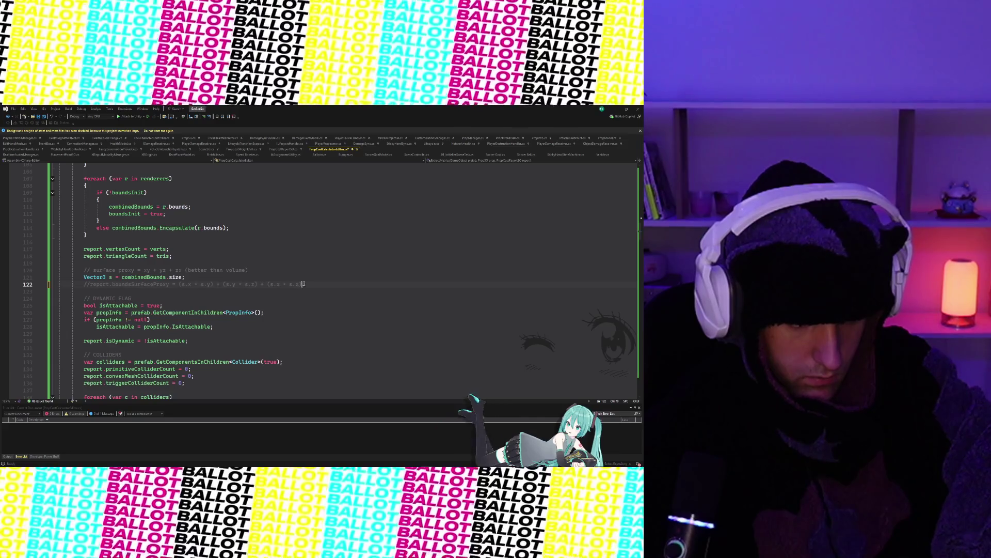
{"action": "key", "text": "ctrl+k"}
{"action": "key", "text": "ctrl+u"}
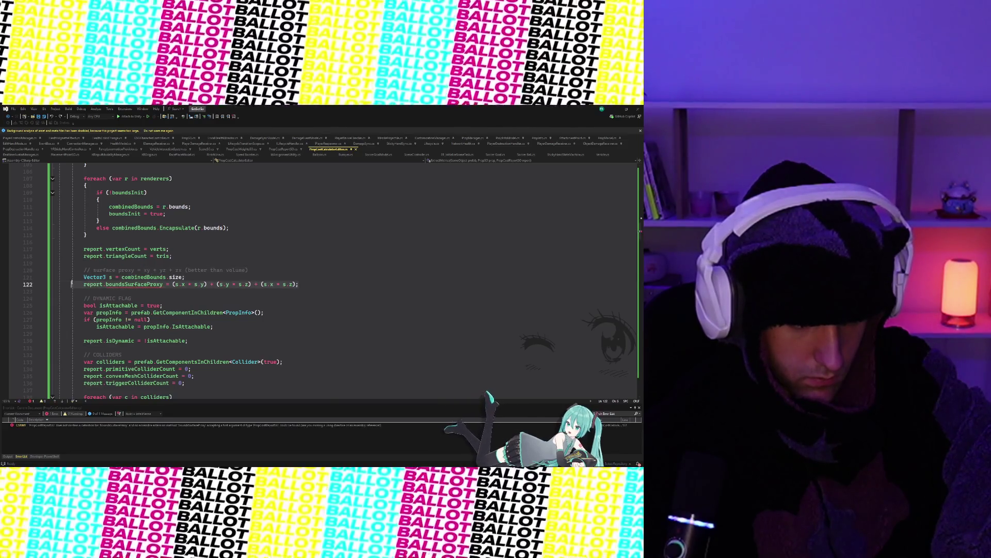
- Comment out the surface-proxy calculation on lines 120–122 and save the calculator script
{"action": "left_click", "coordinate": [83, 277]}
{"action": "left_click_drag", "start_coordinate": [84, 277], "coordinate": [86, 270]}
{"action": "key", "text": "ctrl+k"}
{"action": "key", "text": "ctrl+c"}
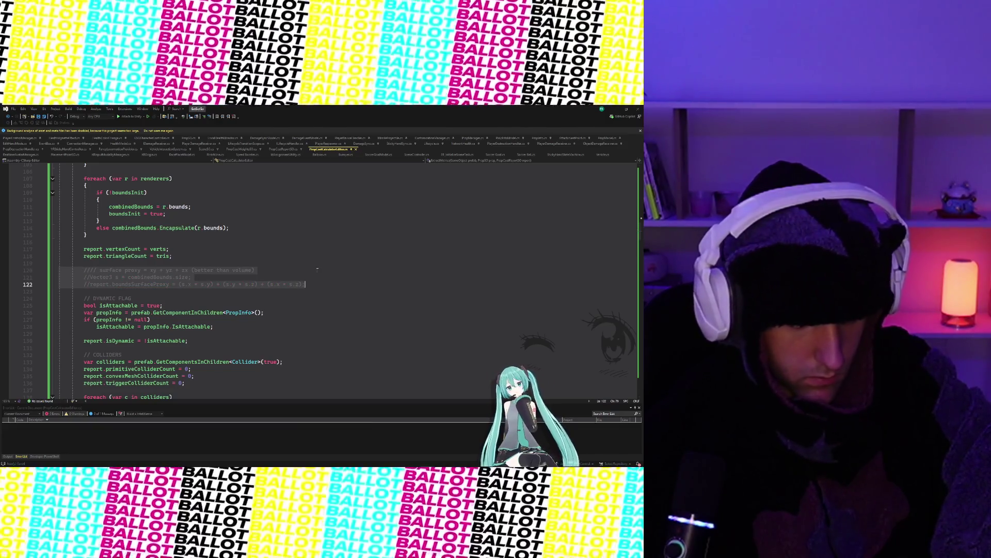
{"action": "left_click", "coordinate": [314, 266]}
{"action": "key", "text": "ctrl+s"}
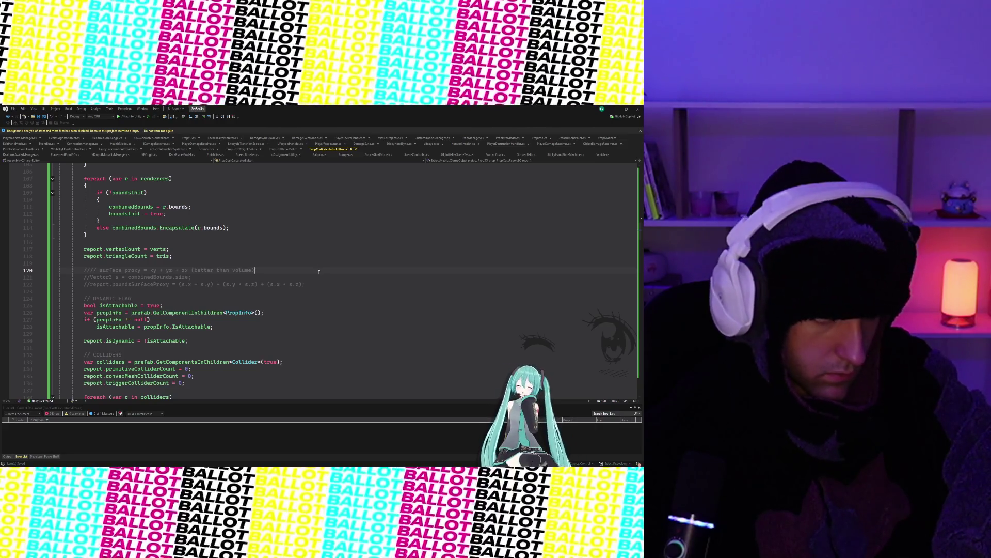
- Check the PropCostReportSO and PropCostWeightsSO scripts, then minimize Rider to reveal Unity
{"action": "scroll", "coordinate": [290, 270], "scroll_direction": "down", "scroll_amount": 1}
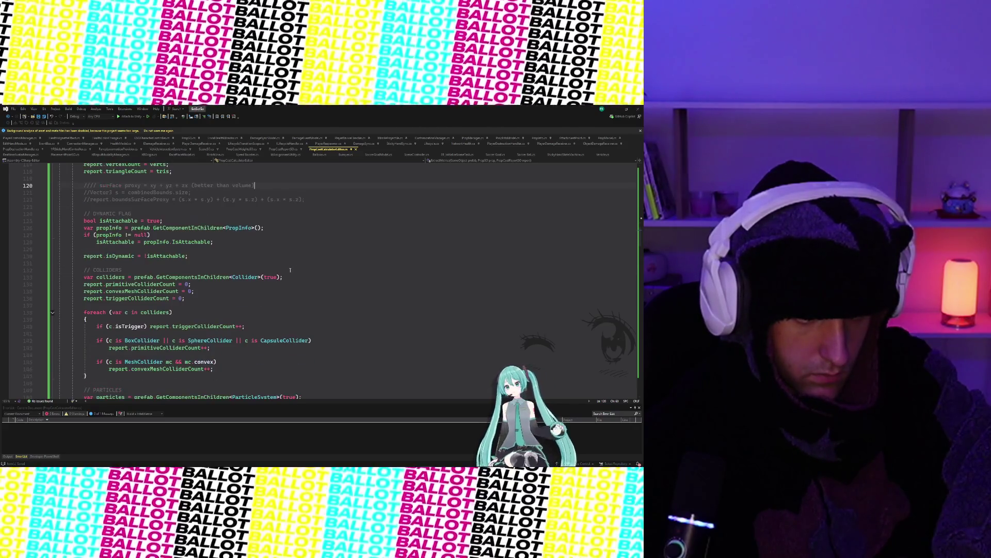
{"action": "scroll", "coordinate": [300, 171], "scroll_direction": "up", "scroll_amount": 1}
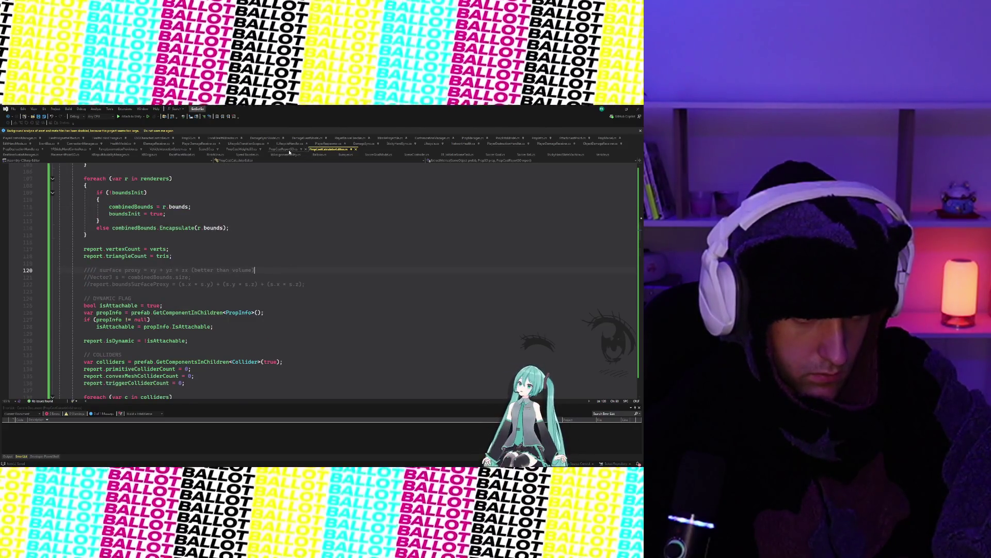
{"action": "left_click", "coordinate": [290, 150]}
{"action": "left_click", "coordinate": [241, 150]}
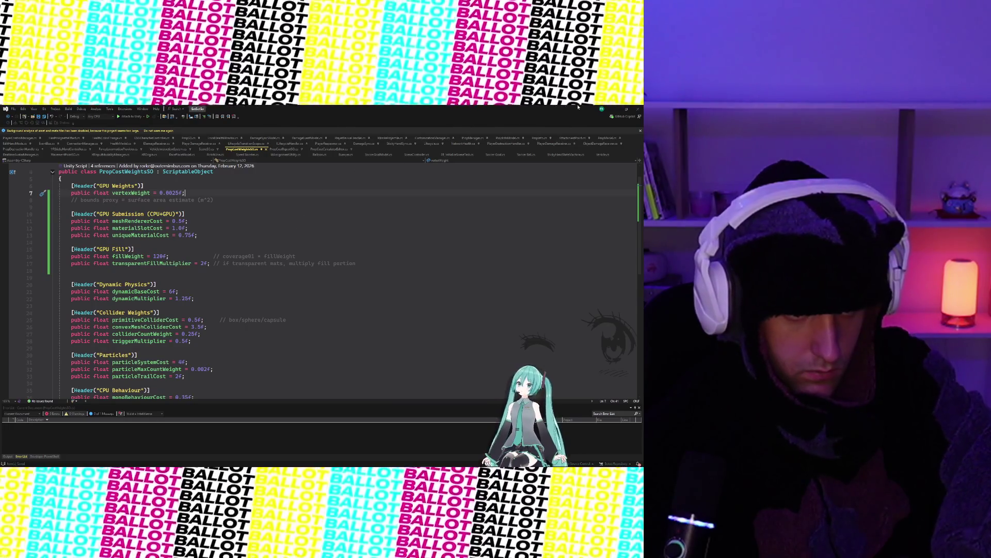
{"action": "left_click", "coordinate": [612, 109]}
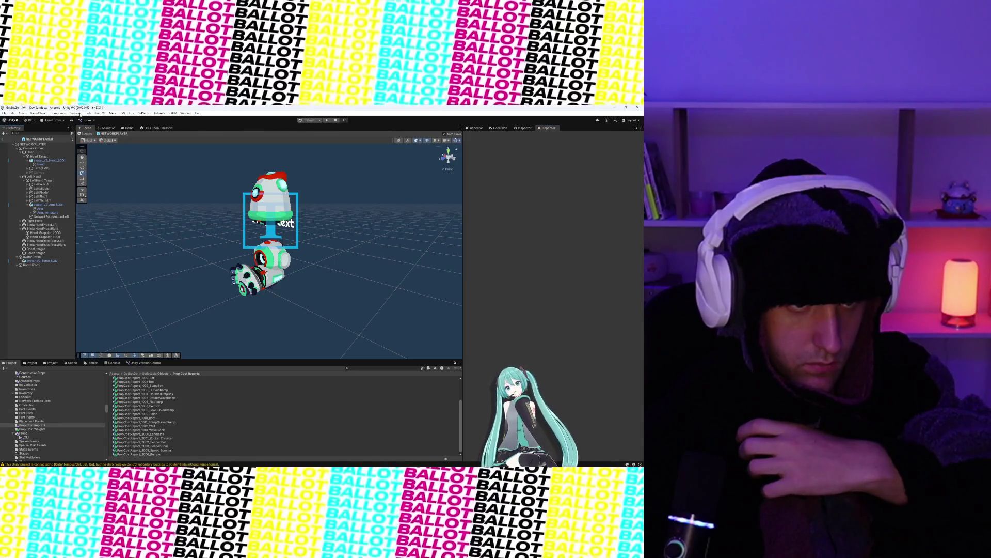
- Run Tools > GetSetGo > Recalculate All Prop Costs and inspect a Failed to load prefab warning in the Console
{"action": "left_click", "coordinate": [88, 113]}
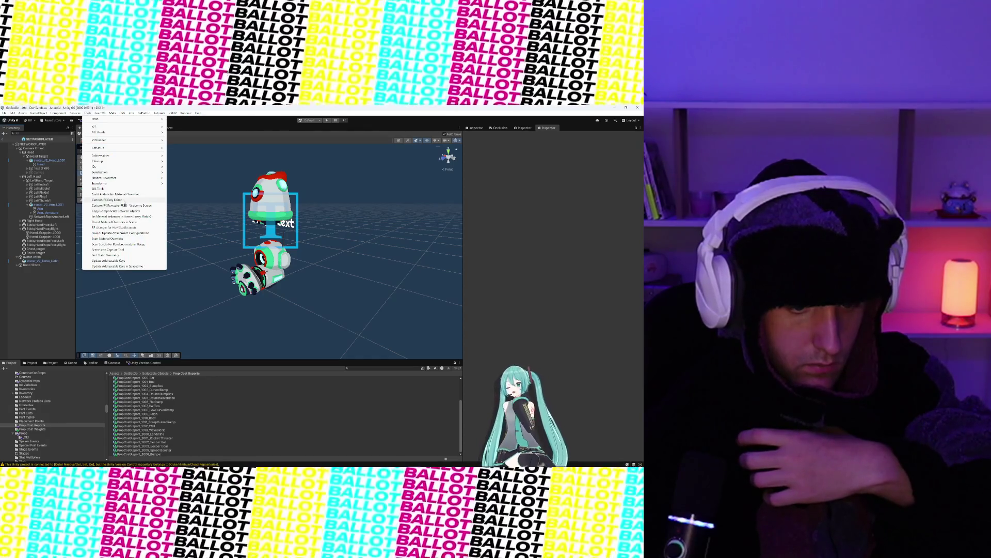
{"action": "left_click", "coordinate": [108, 364]}
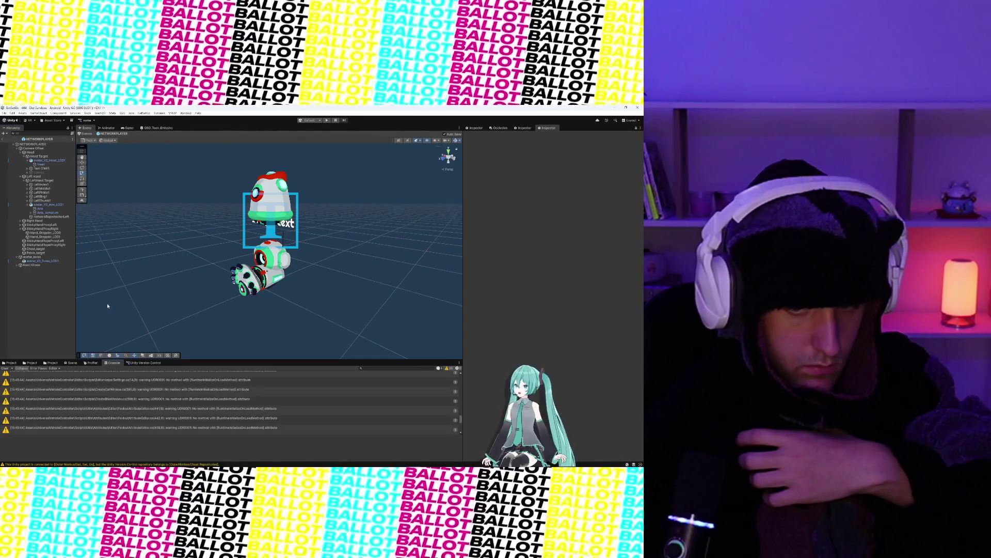
{"action": "left_click", "coordinate": [88, 113]}
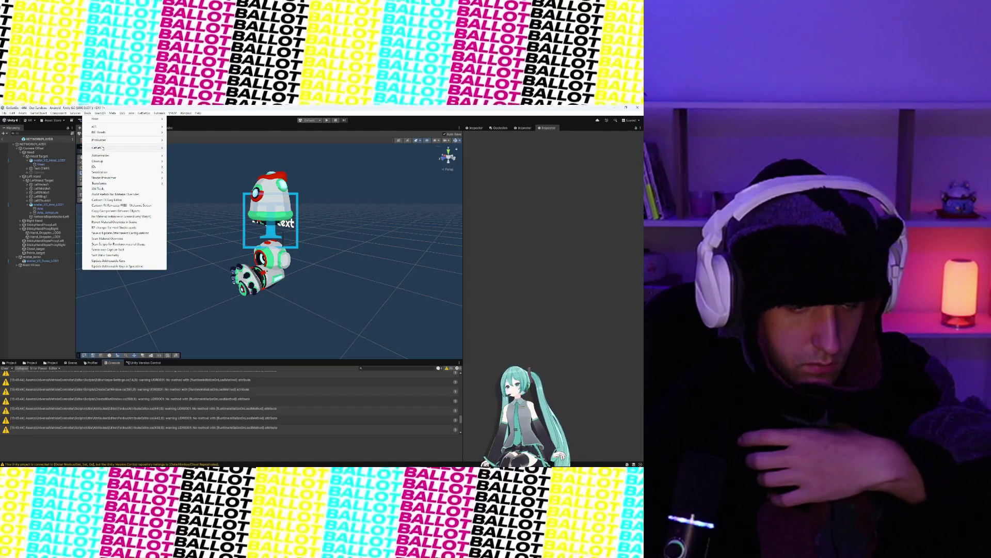
{"action": "mouse_move", "coordinate": [102, 148]}
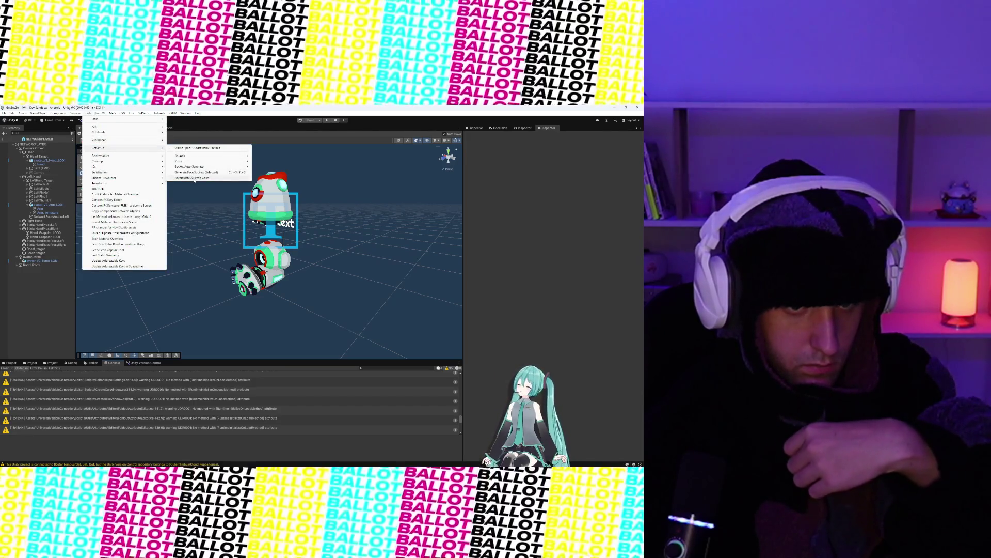
{"action": "left_click", "coordinate": [194, 178]}
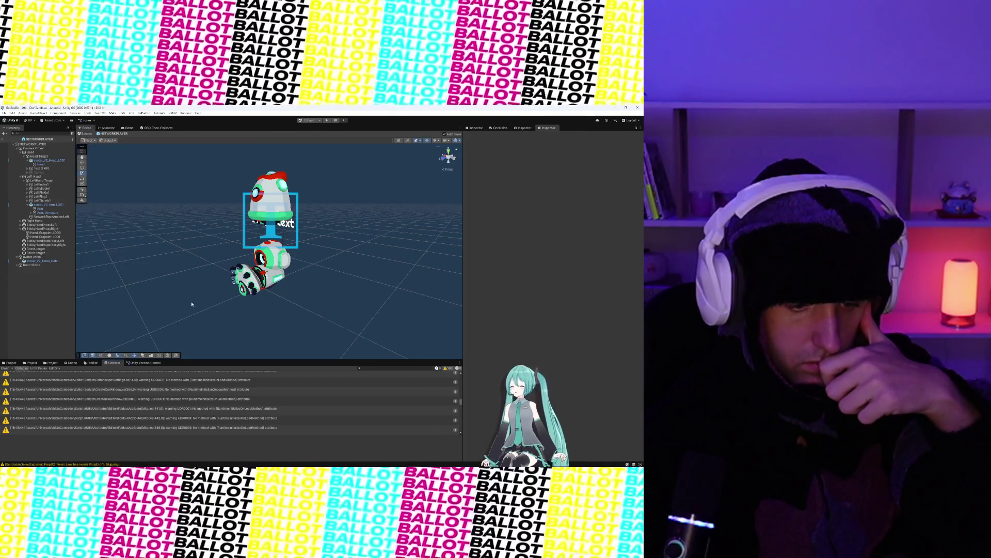
{"action": "left_click", "coordinate": [116, 409]}
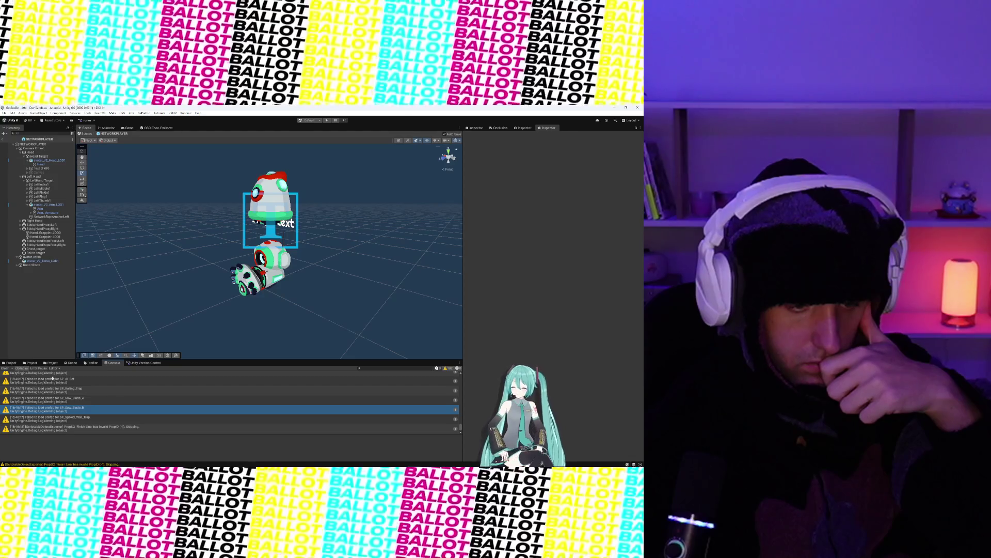
{"action": "left_click", "coordinate": [10, 362]}
- Browse the BumpBox, HalfBox, Roof, SteepCurvedRamp, Rocket Thruster and Soccer Ball reports, ending on Rocket Thruster
{"action": "left_click", "coordinate": [155, 393]}
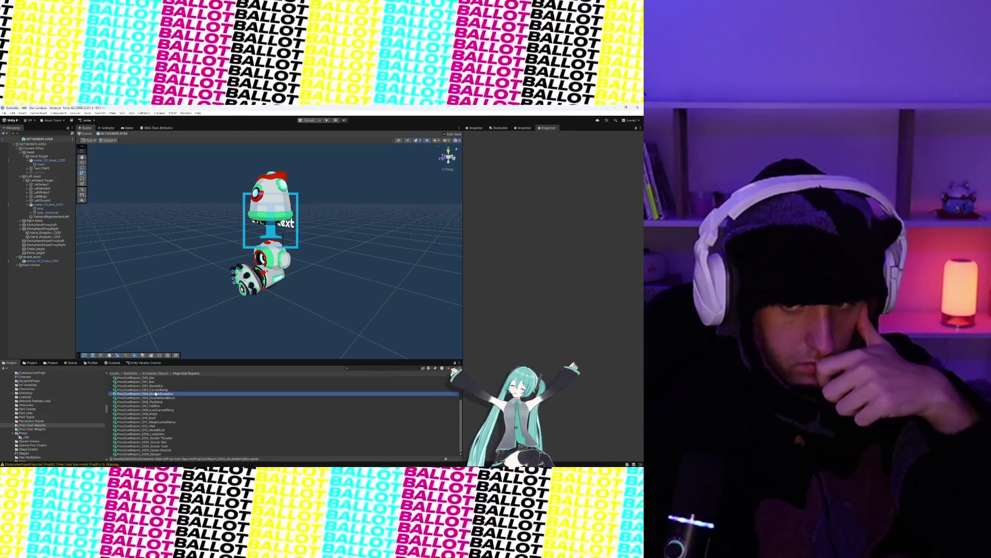
{"action": "left_click", "coordinate": [153, 386]}
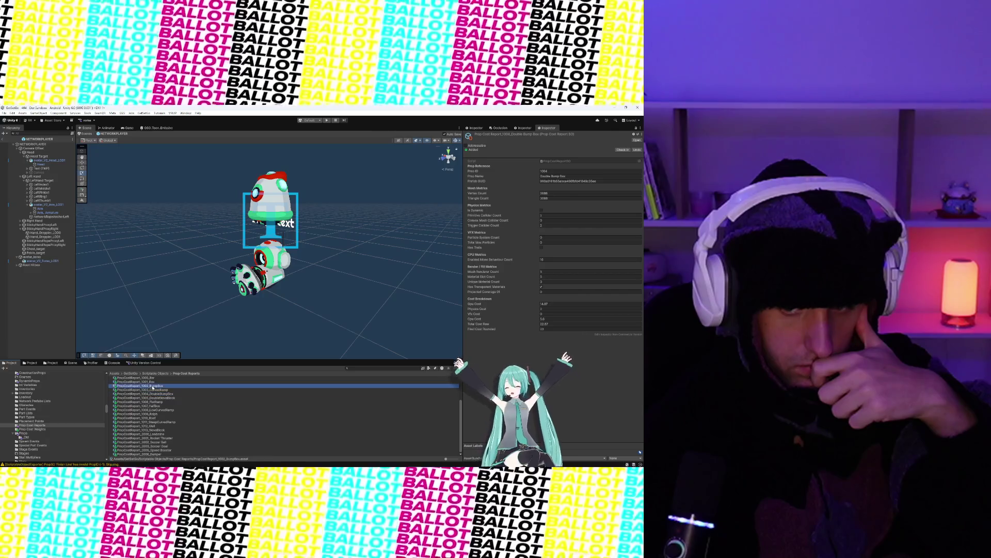
{"action": "left_click", "coordinate": [154, 405]}
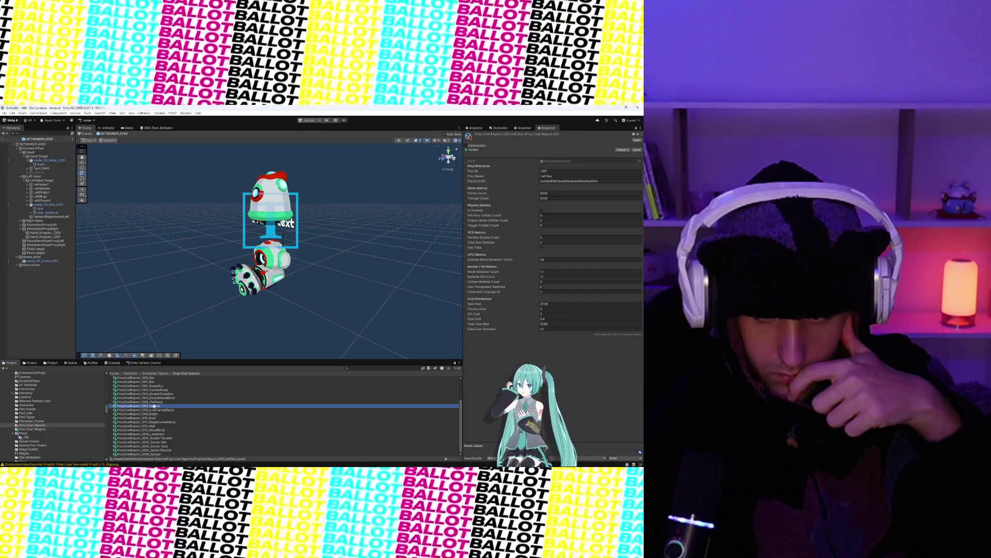
{"action": "left_click", "coordinate": [155, 418]}
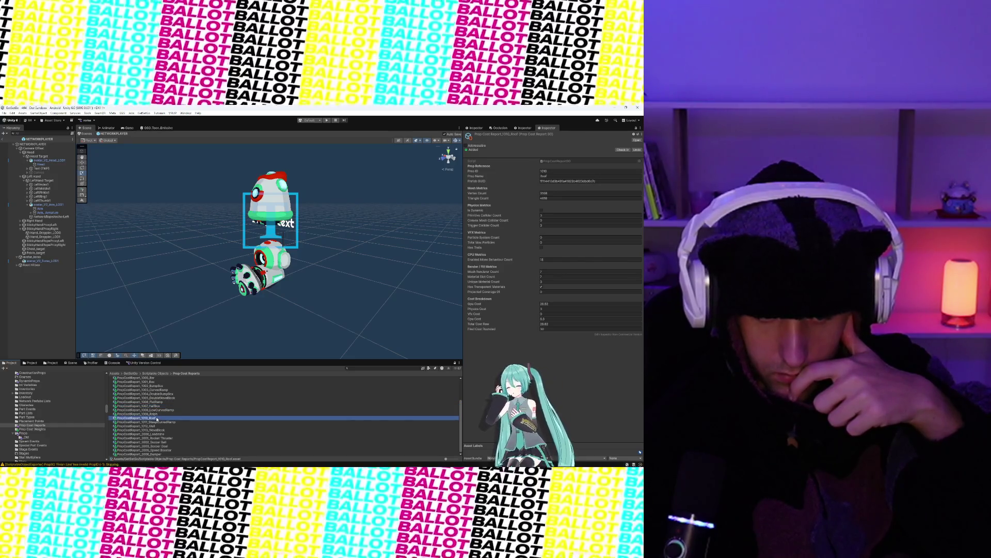
{"action": "left_click", "coordinate": [157, 422]}
{"action": "left_click", "coordinate": [156, 438]}
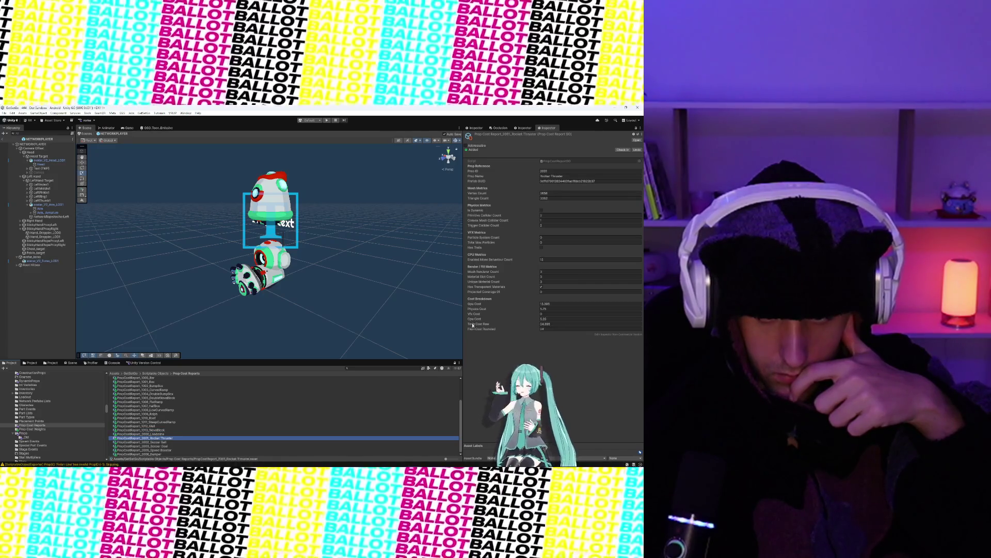
{"action": "left_click", "coordinate": [482, 288]}
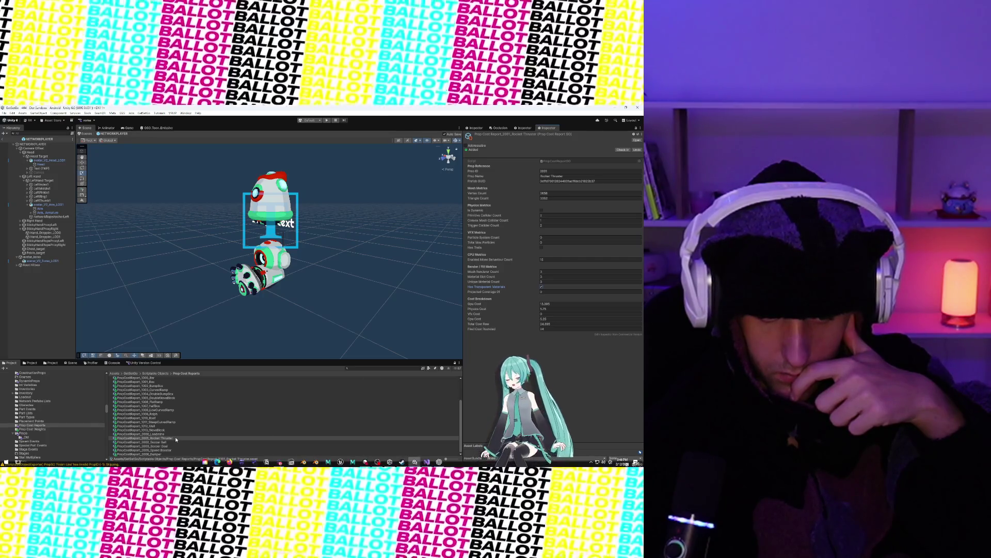
{"action": "left_click", "coordinate": [162, 443]}
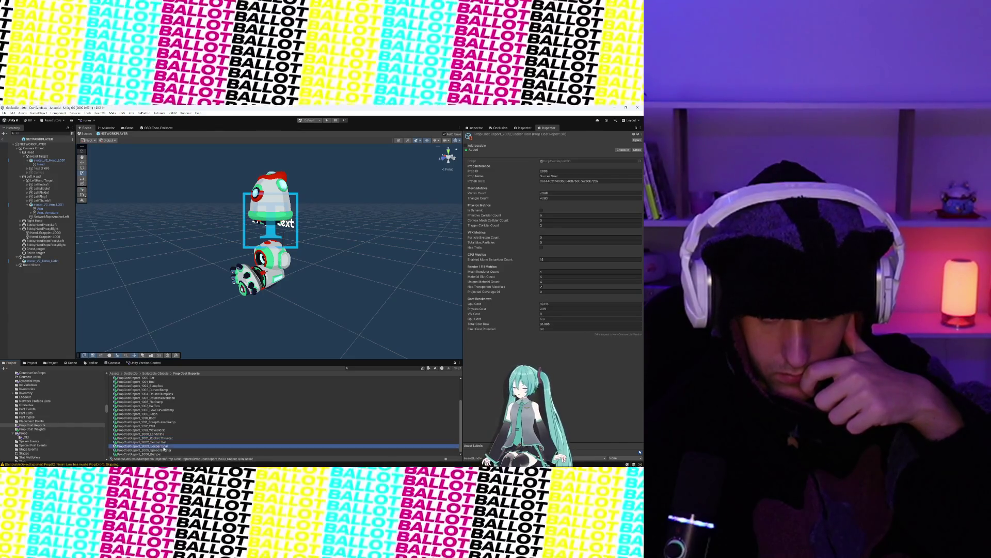
{"action": "left_click", "coordinate": [163, 438]}
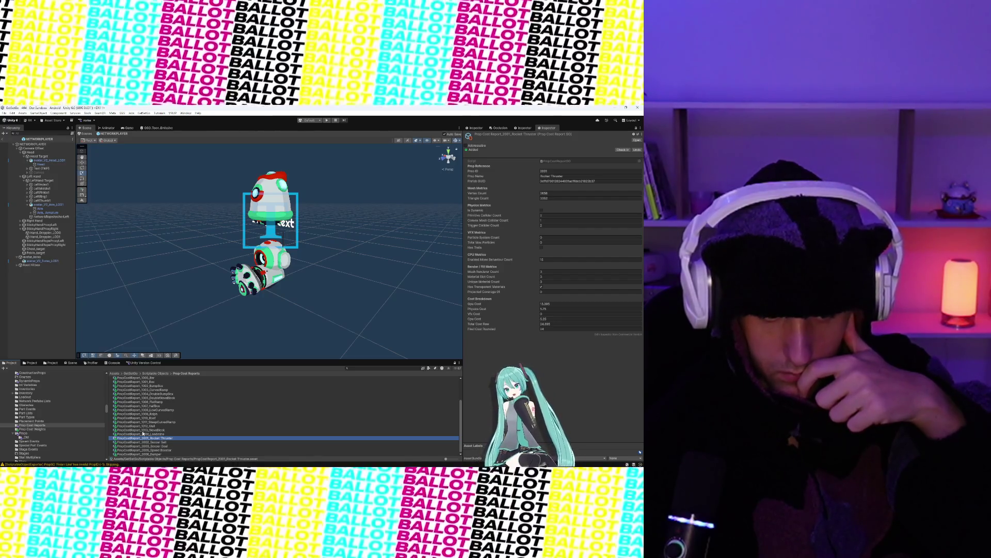
- Search the project for 'Rocket Thruster' and open its prefab for editing
{"action": "left_click", "coordinate": [31, 363]}
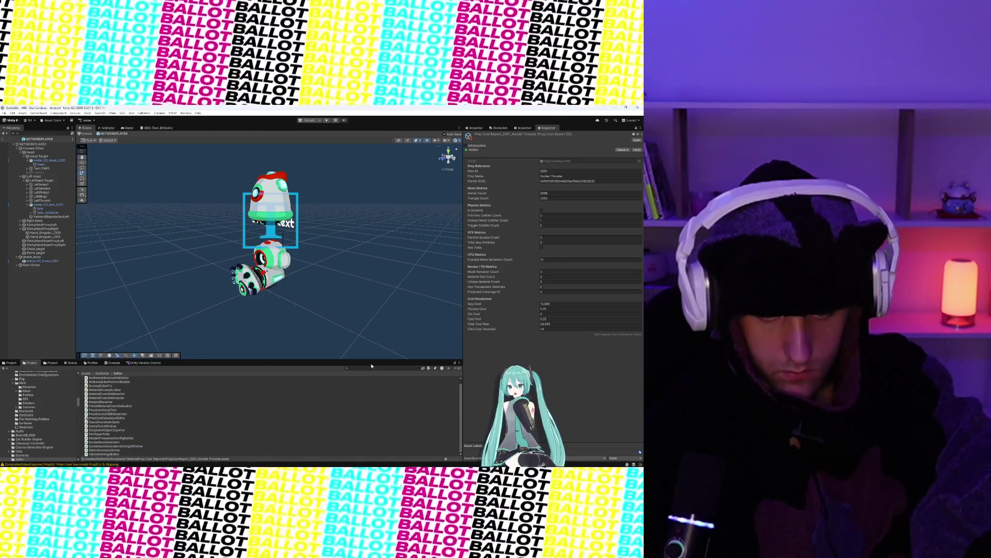
{"action": "left_click", "coordinate": [369, 368]}
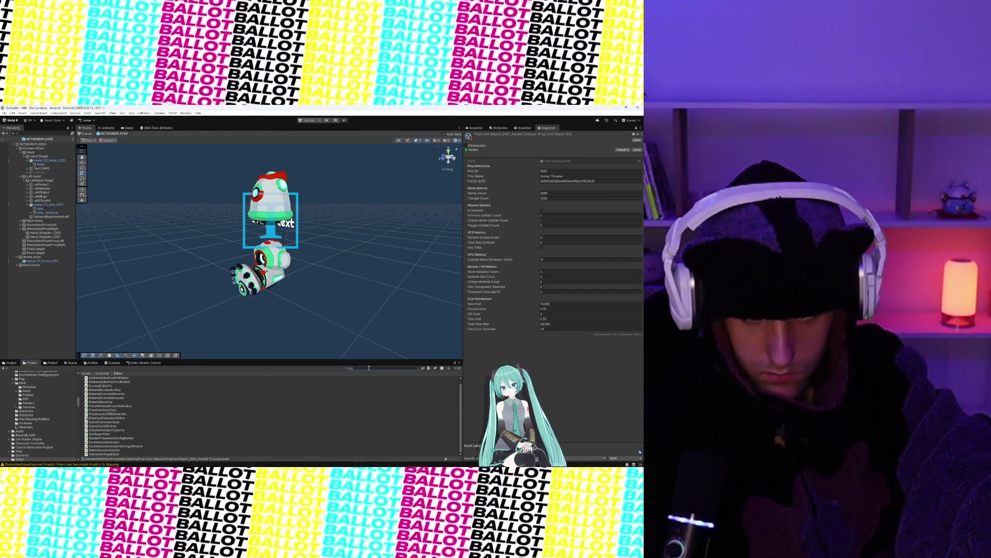
{"action": "type", "text": "Rocket Thruster"}
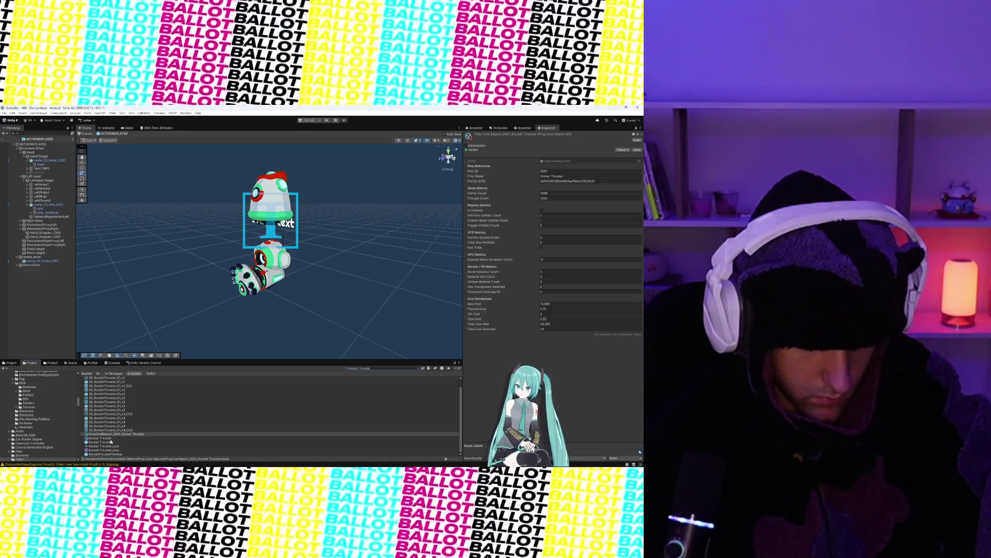
{"action": "double_click", "coordinate": [99, 438]}
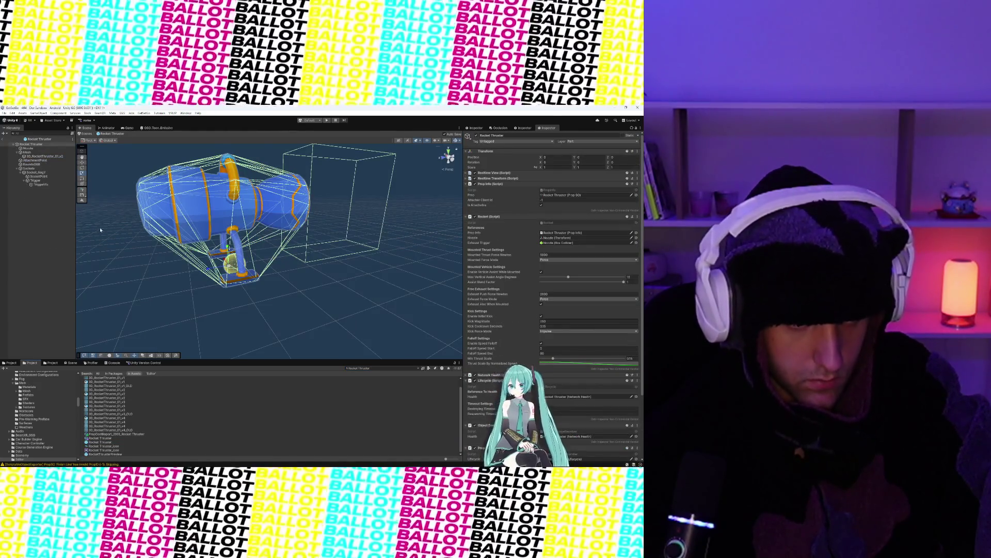
- Inspect the BoundsOBB, Socket_NegY, SocketPoint, Trigger and TriggerViz children, then exit the prefab
{"action": "left_click", "coordinate": [321, 213]}
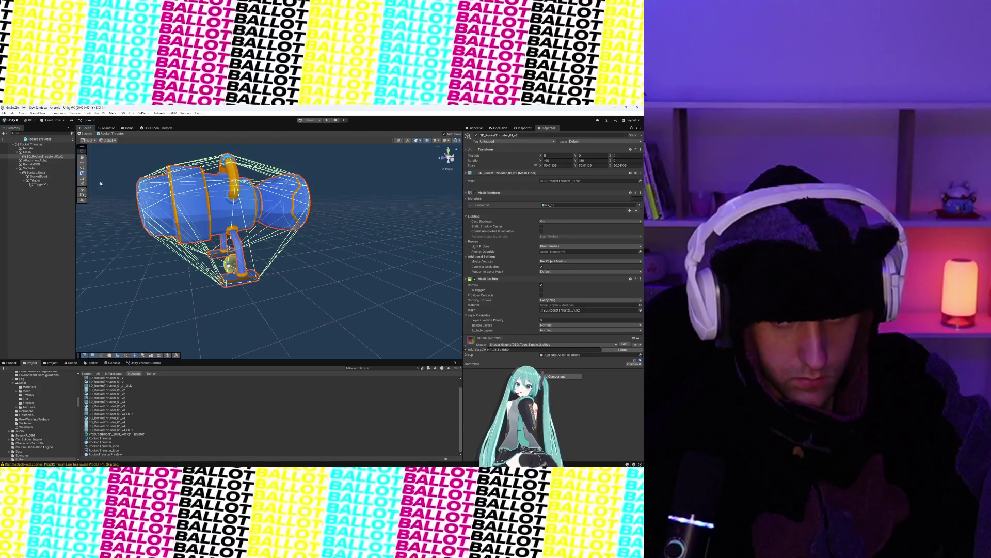
{"action": "left_click", "coordinate": [33, 164]}
{"action": "left_click", "coordinate": [37, 172]}
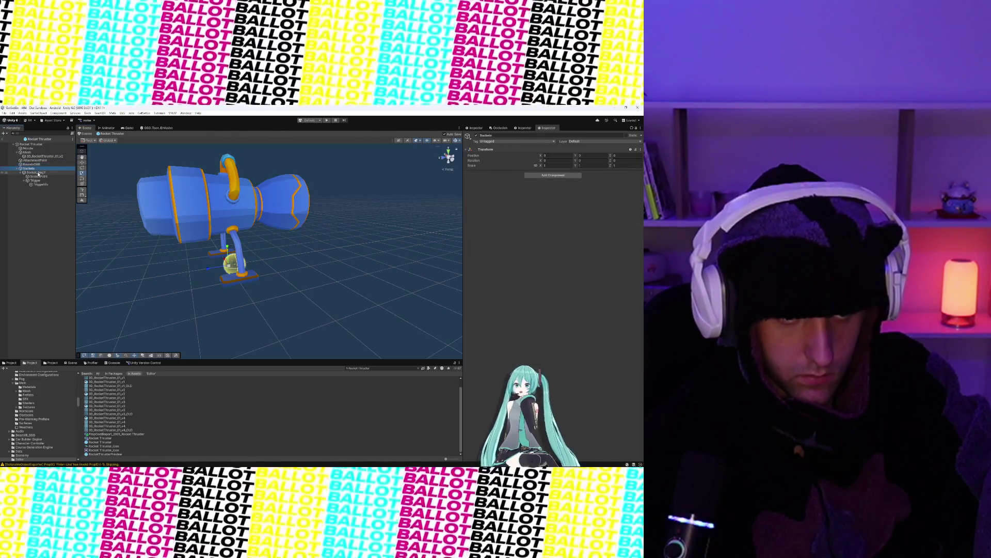
{"action": "left_click", "coordinate": [39, 176]}
{"action": "left_click", "coordinate": [42, 180]}
{"action": "left_click", "coordinate": [43, 185]}
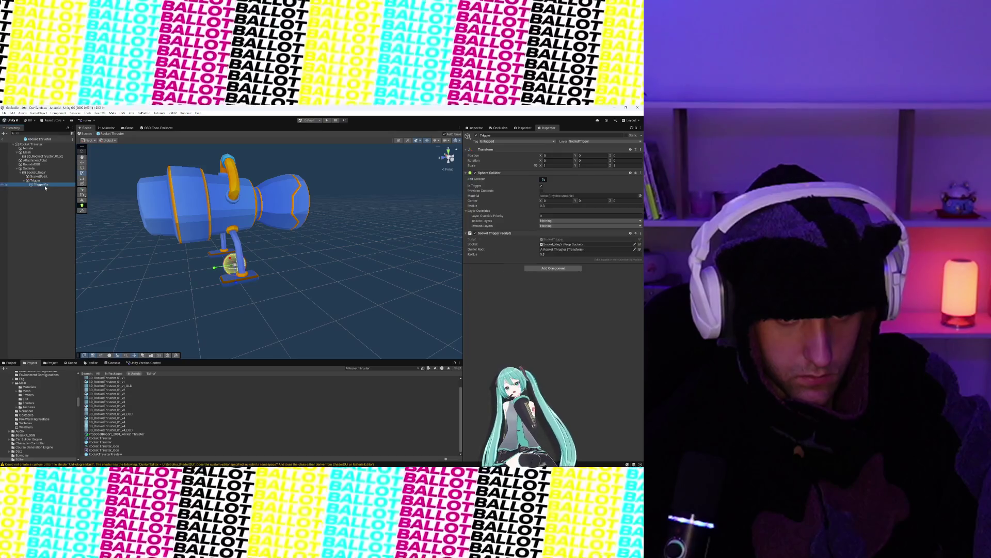
{"action": "left_click_drag", "start_coordinate": [232, 219], "coordinate": [218, 232], "text": "alt"}
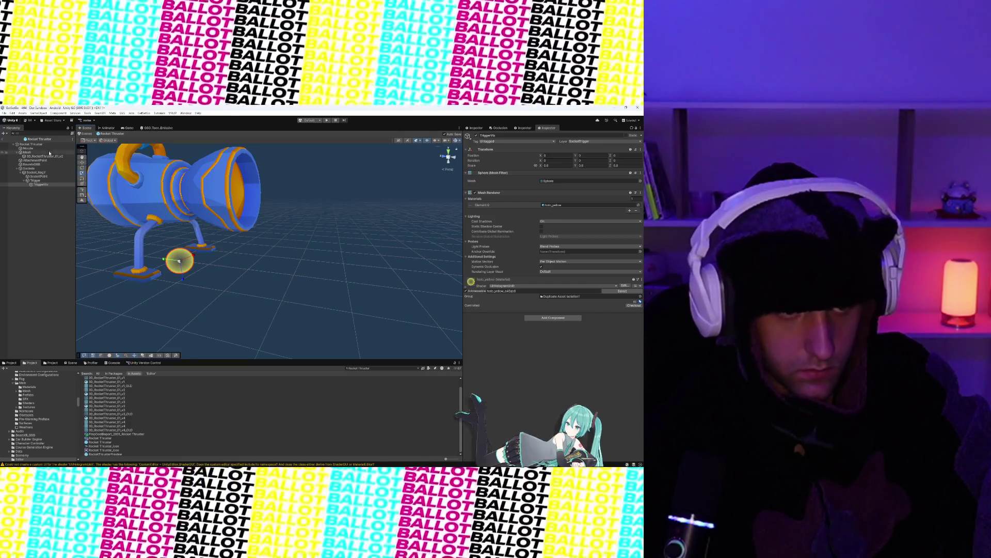
{"action": "left_click", "coordinate": [3, 140]}
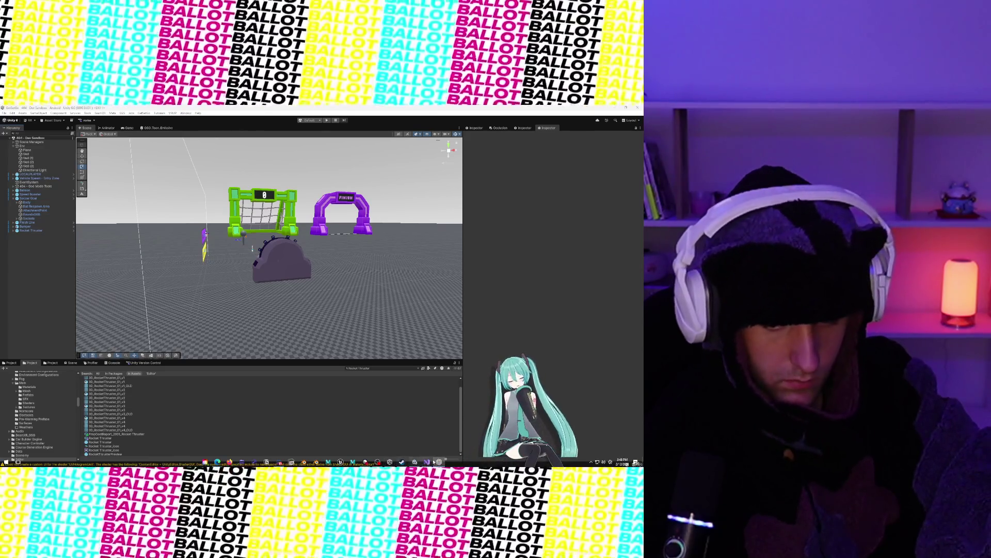
{"action": "key", "text": "alt+Tab"}
- Paste an IsIgnoredLayer method checking the SocketTrigger layer after IsTransparentMaterial in PropCostCalculatorEditor.cs
{"action": "scroll", "coordinate": [320, 166], "scroll_direction": "down", "scroll_amount": 5}
{"action": "scroll", "coordinate": [321, 166], "scroll_direction": "up", "scroll_amount": 5}
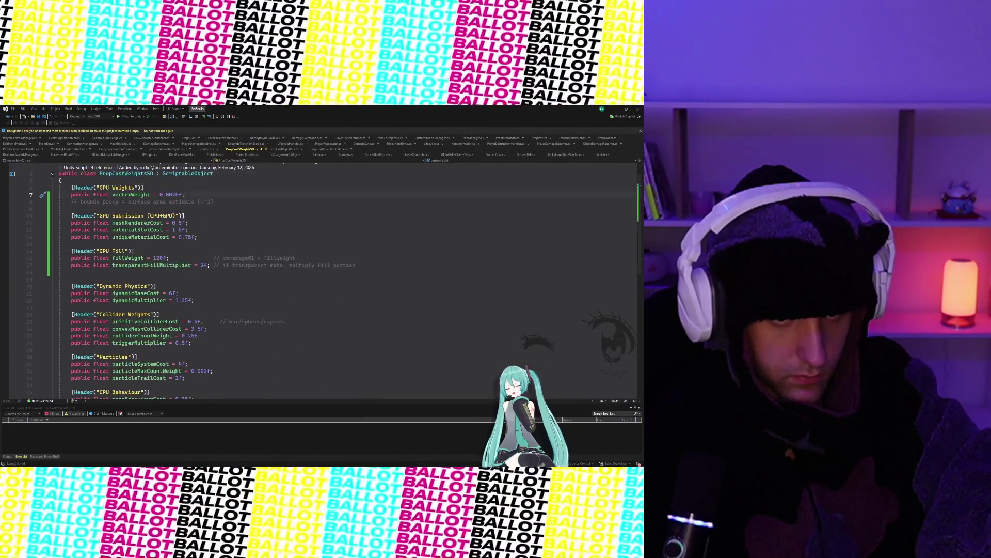
{"action": "scroll", "coordinate": [321, 166], "scroll_direction": "down", "scroll_amount": 1}
{"action": "left_click", "coordinate": [327, 149]}
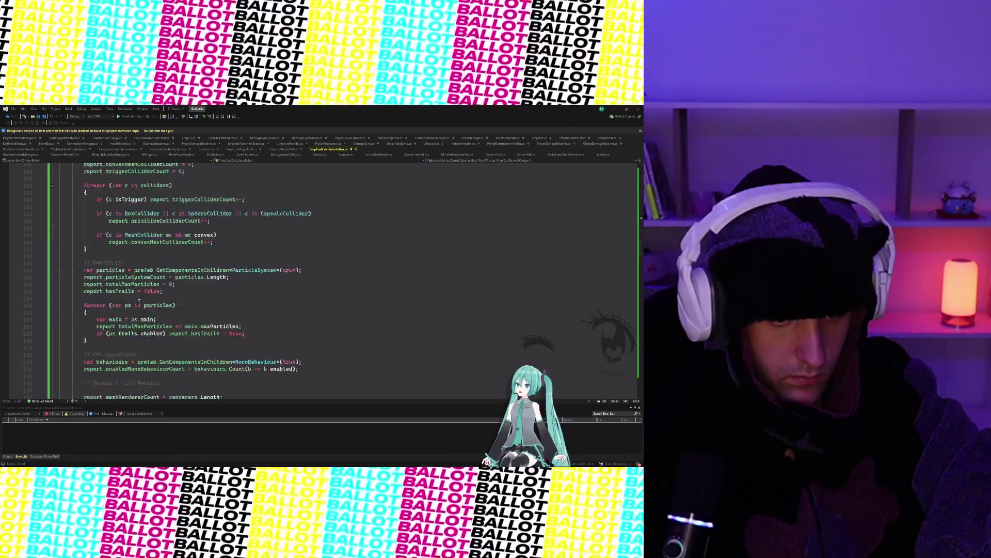
{"action": "scroll", "coordinate": [139, 300], "scroll_direction": "down", "scroll_amount": 10}
{"action": "scroll", "coordinate": [139, 300], "scroll_direction": "down", "scroll_amount": 20}
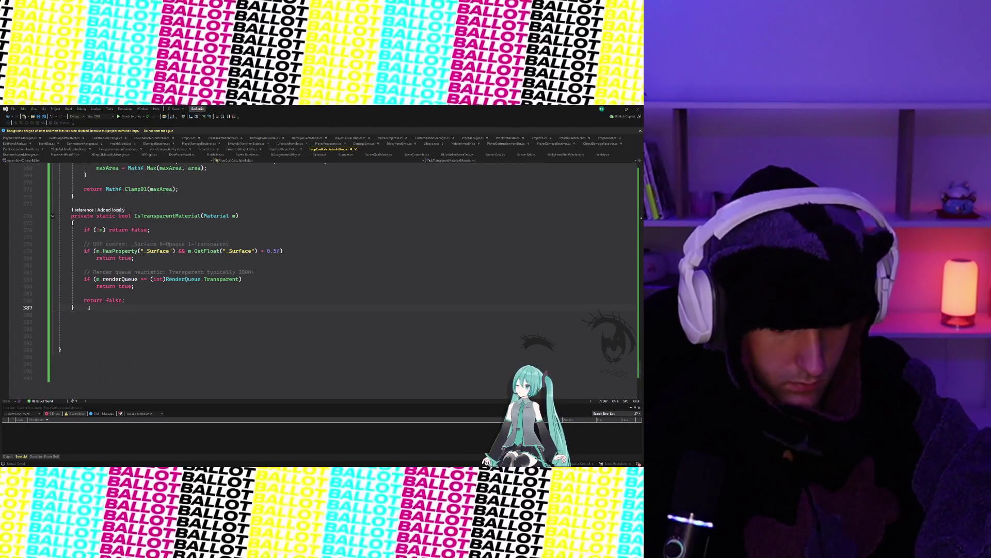
{"action": "left_click", "coordinate": [89, 307]}
{"action": "key", "text": "Return"}
{"action": "key", "text": "Return"}
{"action": "type", "text": "private static bool IsIgnoredLayer(GameObject go)     {         return go.layer == LayerMask.NameToLayer(\"SocketTrigger\");     }"}
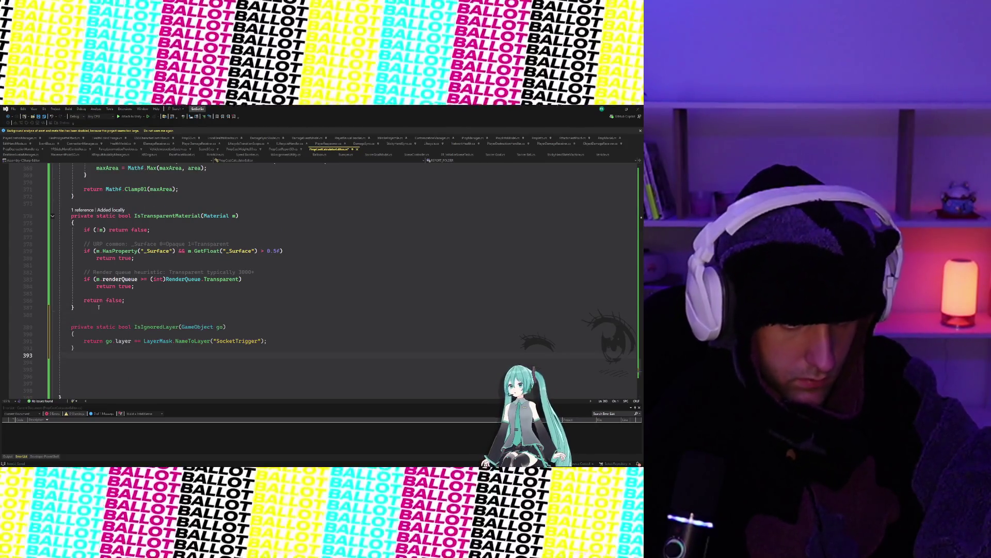
{"action": "left_click", "coordinate": [85, 293]}
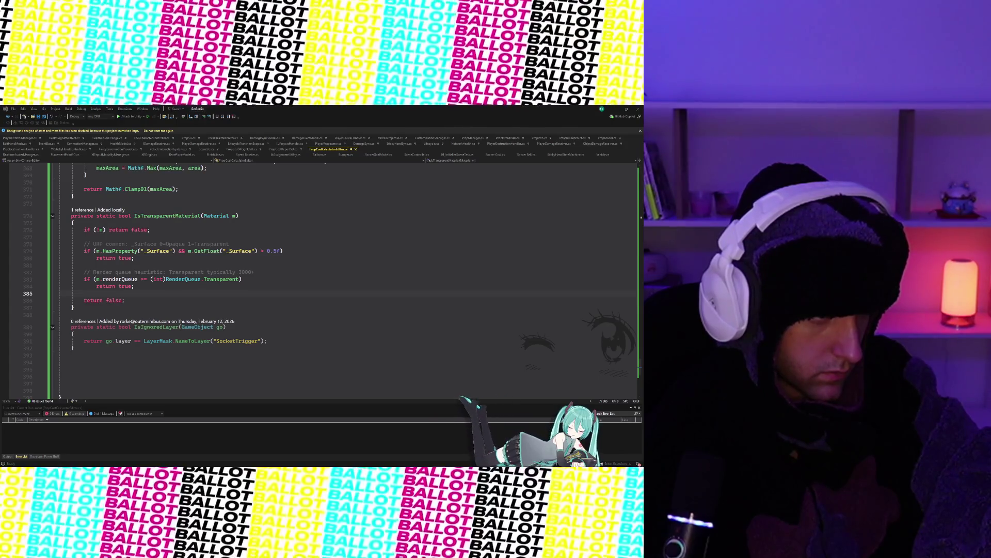
{"action": "scroll", "coordinate": [291, 330], "scroll_direction": "up", "scroll_amount": 20}
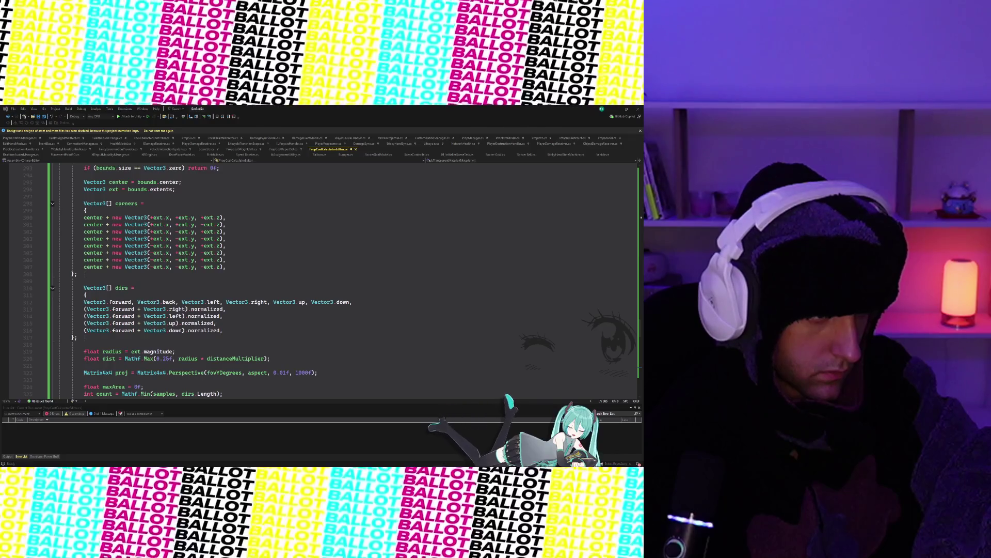
{"action": "scroll", "coordinate": [203, 343], "scroll_direction": "up", "scroll_amount": 6}
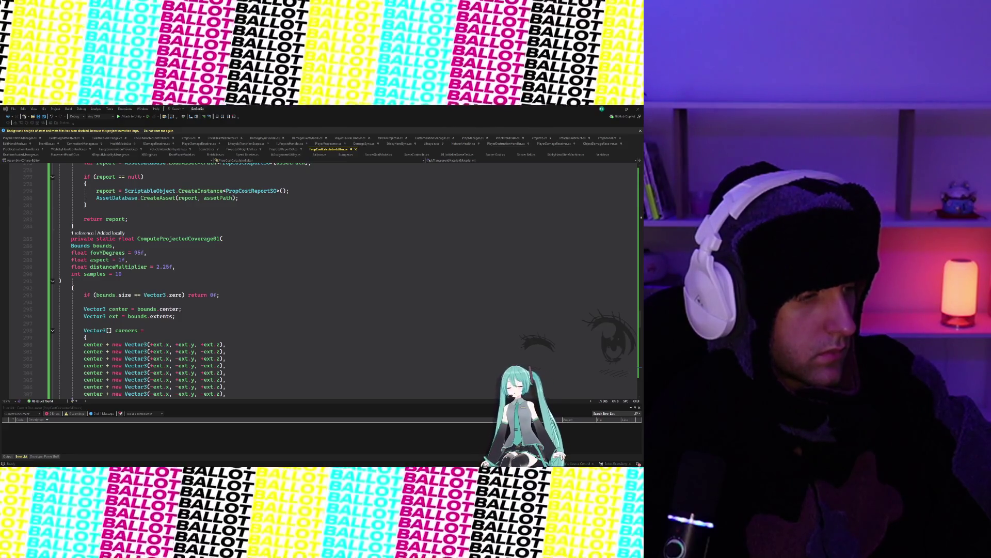
{"action": "scroll", "coordinate": [86, 367], "scroll_direction": "down", "scroll_amount": 20}
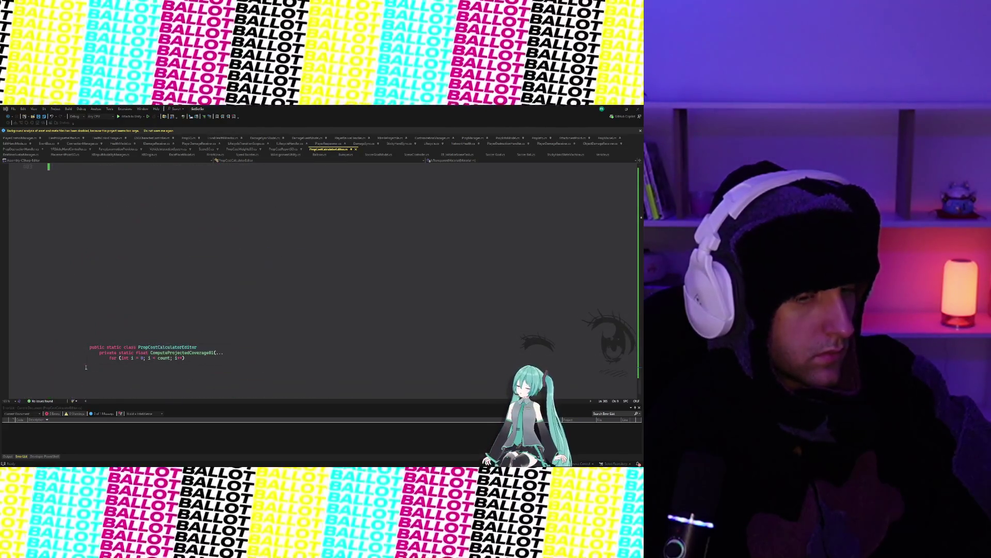
{"action": "scroll", "coordinate": [86, 367], "scroll_direction": "up", "scroll_amount": 7}
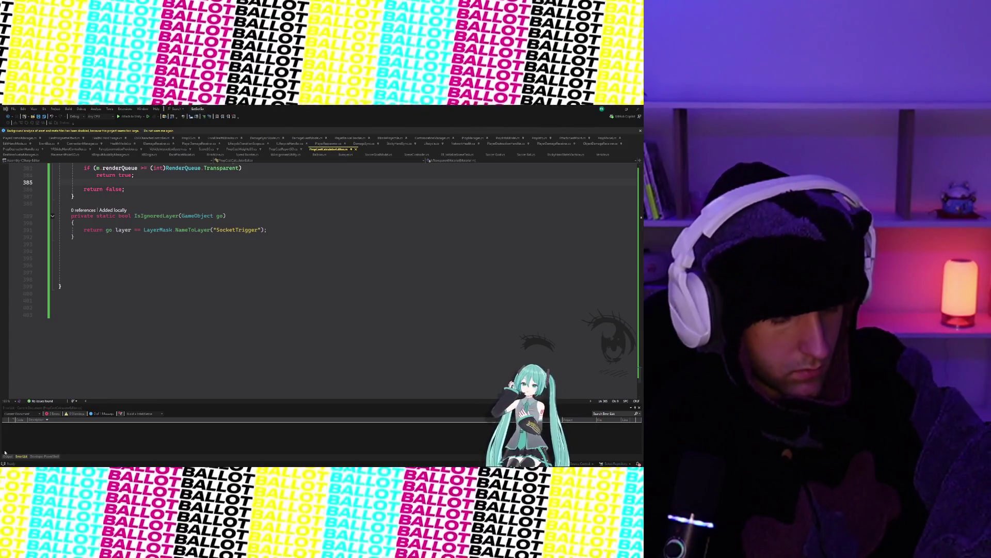
{"action": "key", "text": "super"}
{"action": "key", "text": "super"}
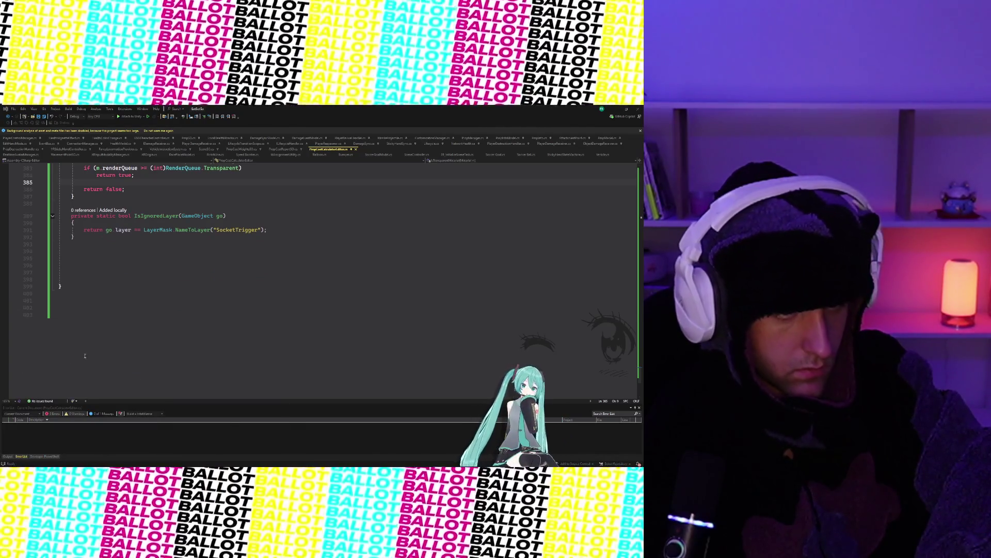
{"action": "scroll", "coordinate": [98, 341], "scroll_direction": "up", "scroll_amount": 10}
{"action": "scroll", "coordinate": [98, 342], "scroll_direction": "up", "scroll_amount": 12}
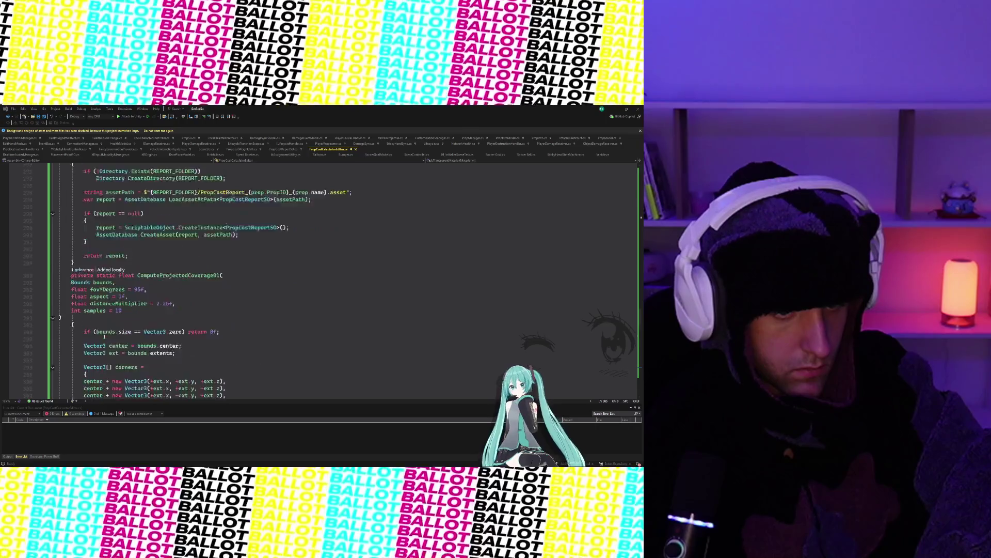
{"action": "scroll", "coordinate": [103, 337], "scroll_direction": "up", "scroll_amount": 15}
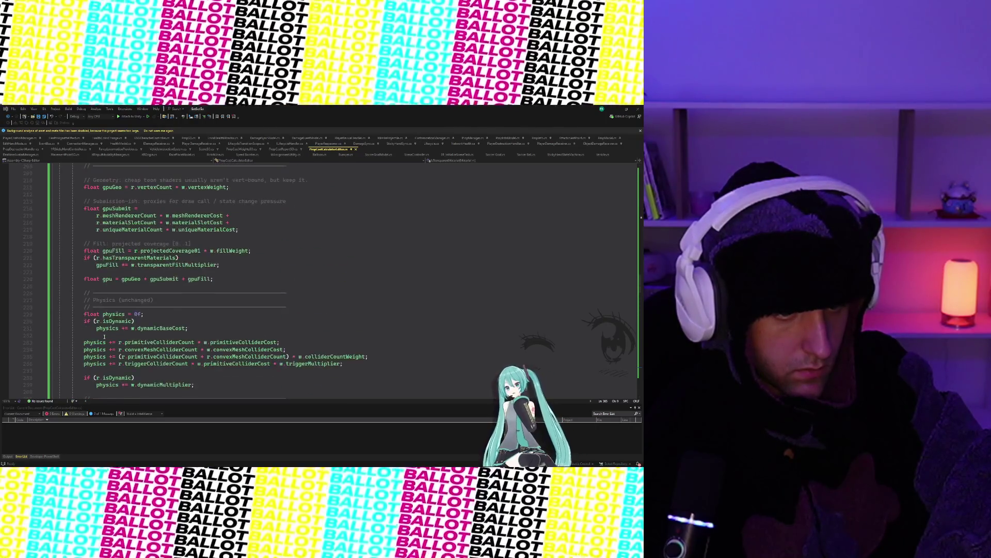
{"action": "scroll", "coordinate": [104, 336], "scroll_direction": "up", "scroll_amount": 15}
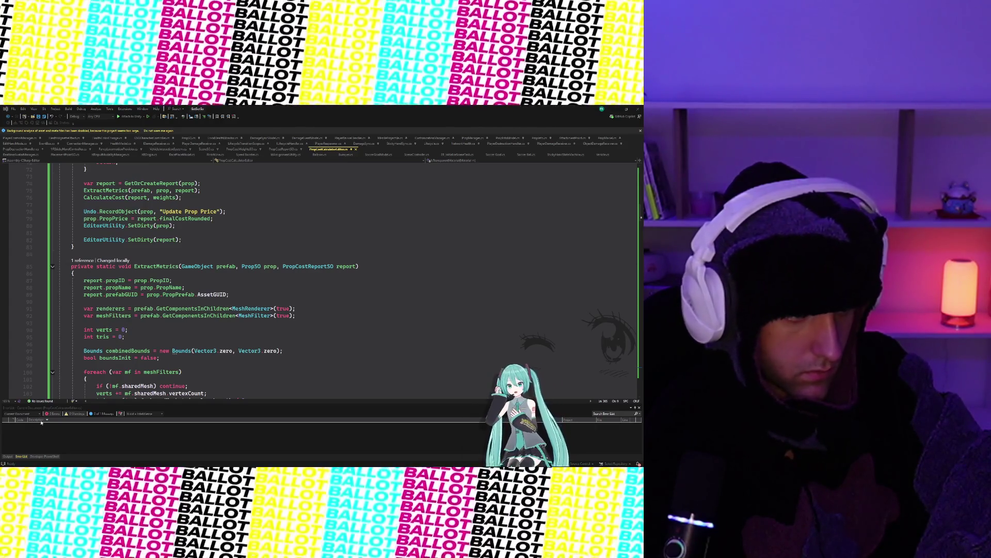
- Locate the bounds computation in ExtractMetrics and select its two legacy surface-proxy lines
{"action": "left_click", "coordinate": [84, 280]}
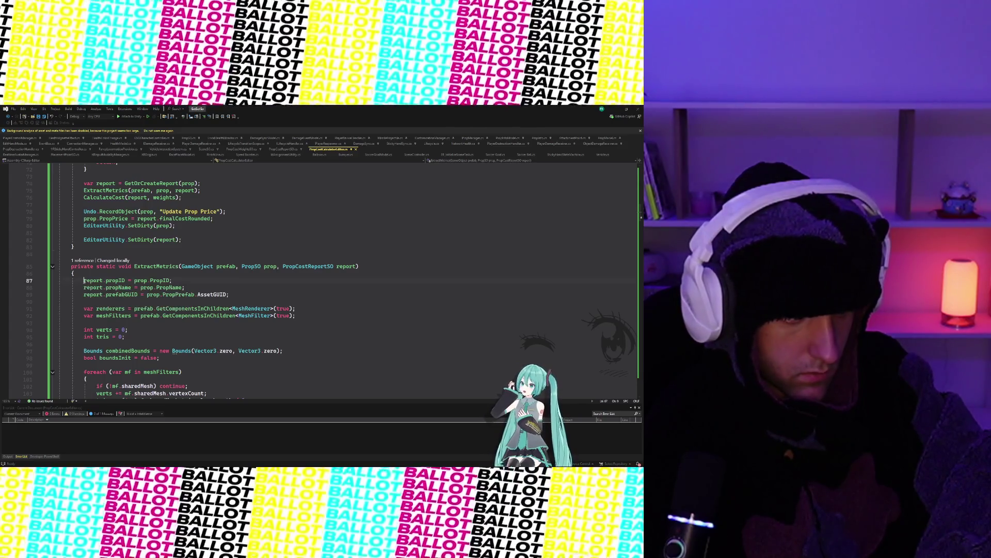
{"action": "scroll", "coordinate": [112, 302], "scroll_direction": "down", "scroll_amount": 20}
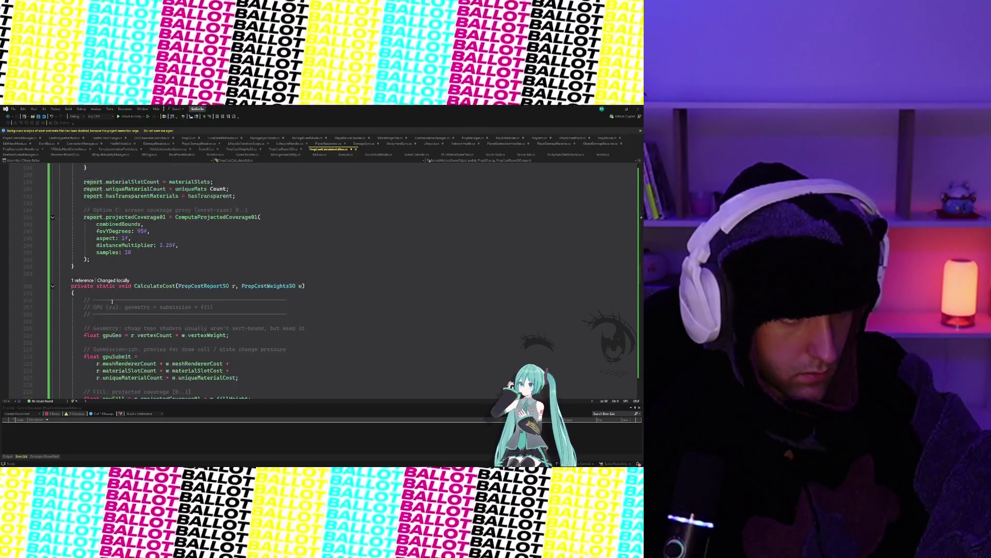
{"action": "scroll", "coordinate": [112, 301], "scroll_direction": "down", "scroll_amount": 4}
{"action": "left_click", "coordinate": [77, 184]}
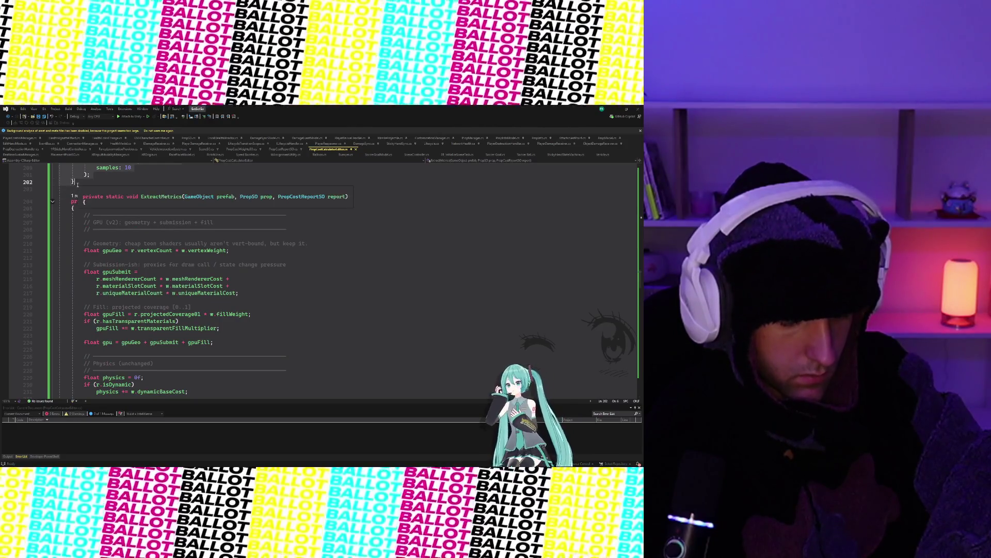
{"action": "scroll", "coordinate": [126, 270], "scroll_direction": "down", "scroll_amount": 6}
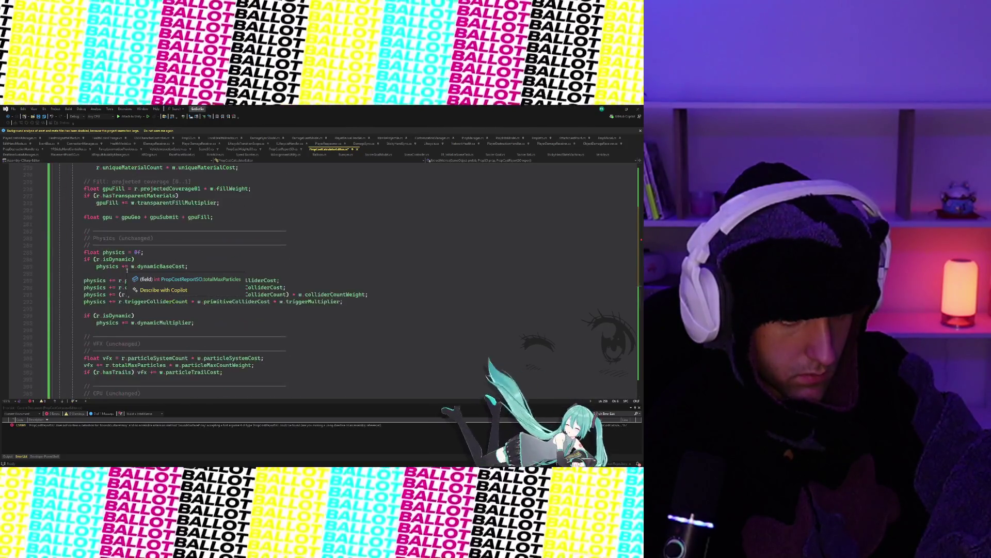
{"action": "scroll", "coordinate": [126, 271], "scroll_direction": "up", "scroll_amount": 6}
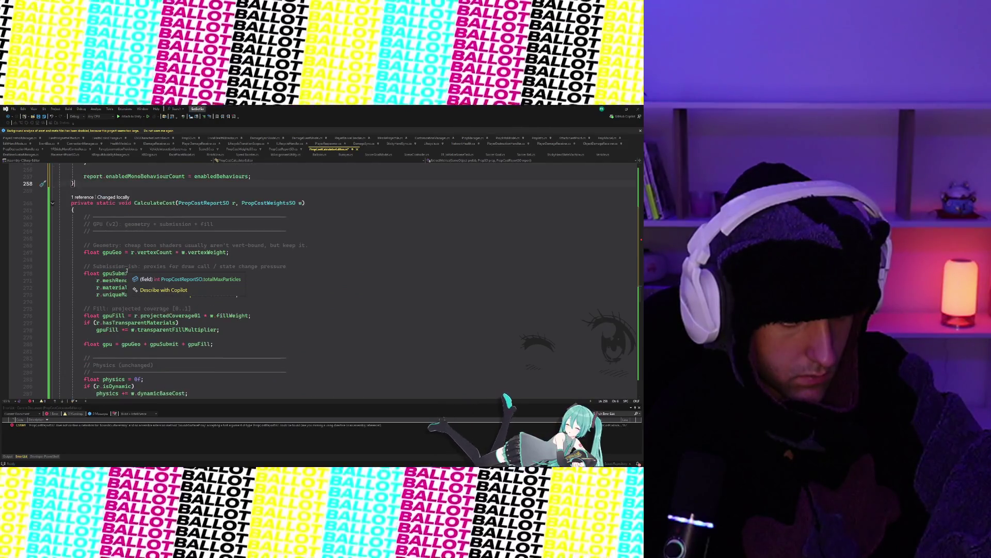
{"action": "scroll", "coordinate": [126, 271], "scroll_direction": "up", "scroll_amount": 20}
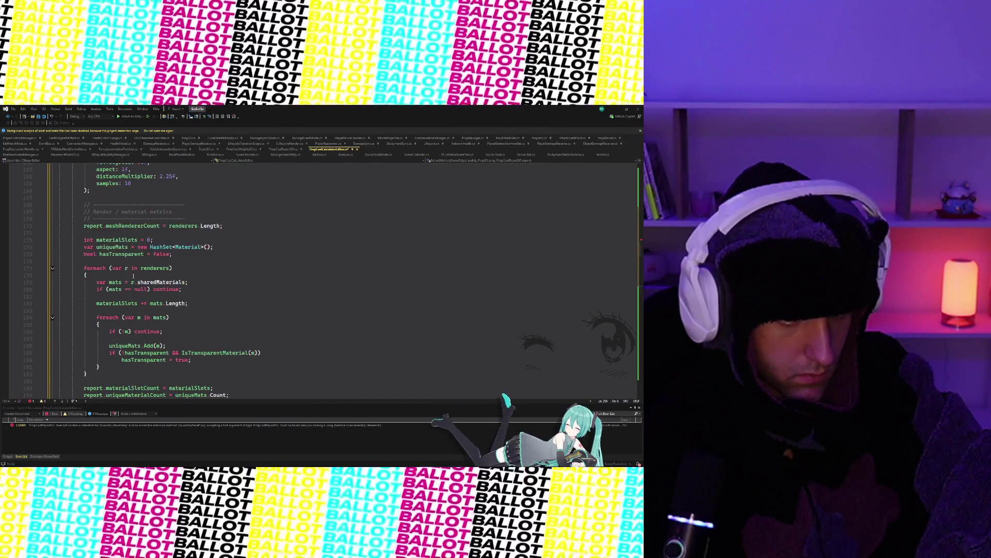
{"action": "scroll", "coordinate": [133, 276], "scroll_direction": "up", "scroll_amount": 8}
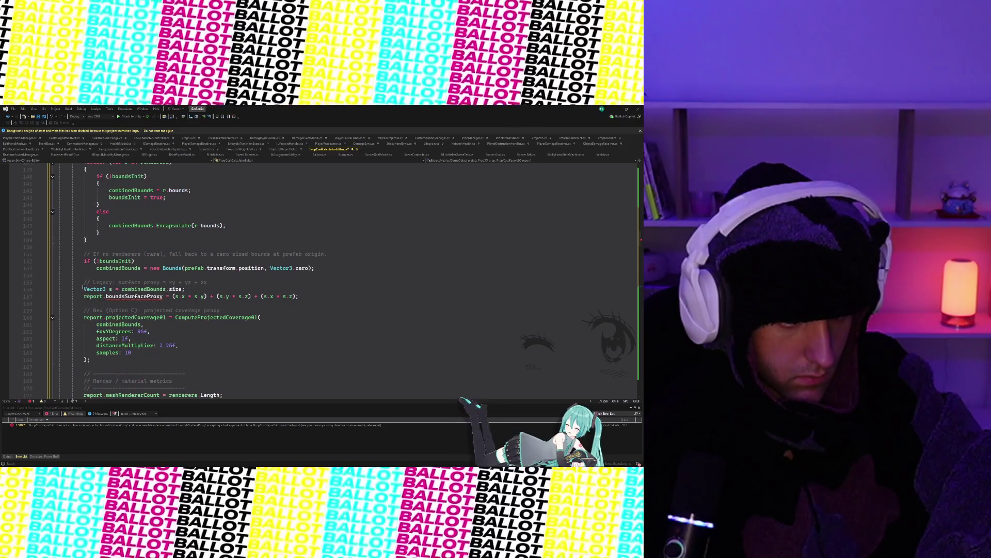
{"action": "left_click_drag", "start_coordinate": [84, 289], "coordinate": [308, 296]}
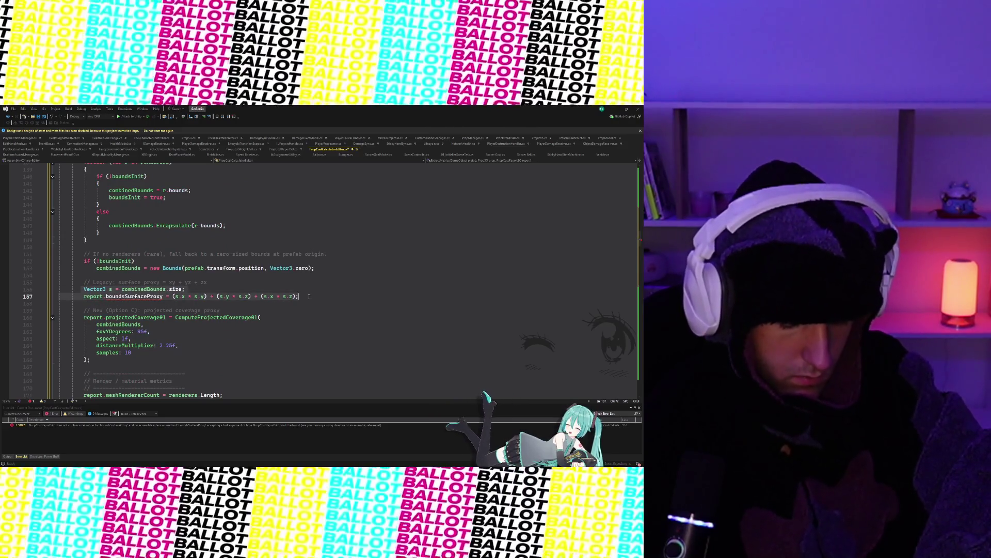
- Comment out the two selected legacy bounds surface-proxy lines with Ctrl+K, Ctrl+C
{"action": "key", "text": "ctrl+k"}
{"action": "key", "text": "ctrl+c"}
{"action": "left_click", "coordinate": [338, 295]}
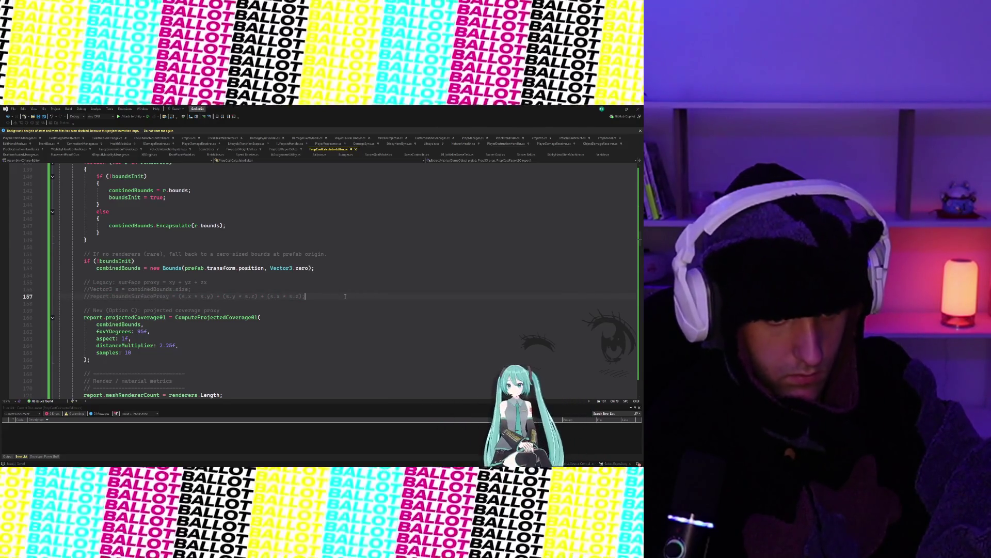
- Check that component collection skips ignored-layer objects, then minimize Rider to return to Unity
{"action": "scroll", "coordinate": [340, 295], "scroll_direction": "up", "scroll_amount": 1}
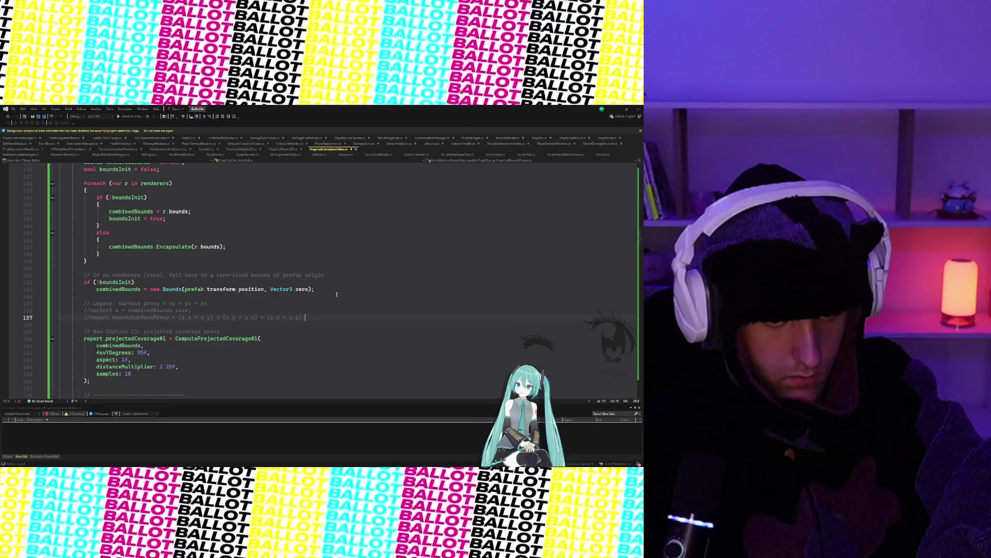
{"action": "scroll", "coordinate": [337, 295], "scroll_direction": "up", "scroll_amount": 20}
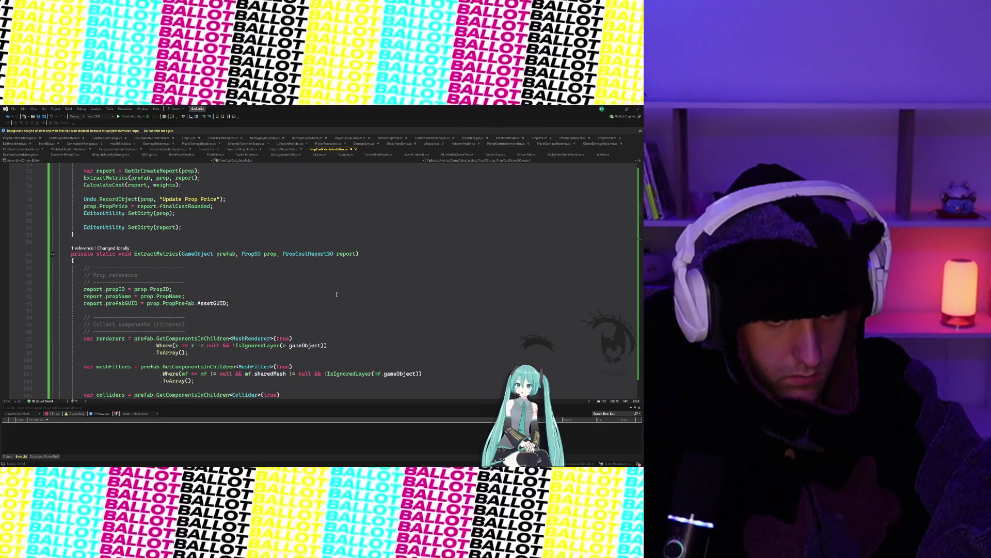
{"action": "scroll", "coordinate": [336, 295], "scroll_direction": "down", "scroll_amount": 6}
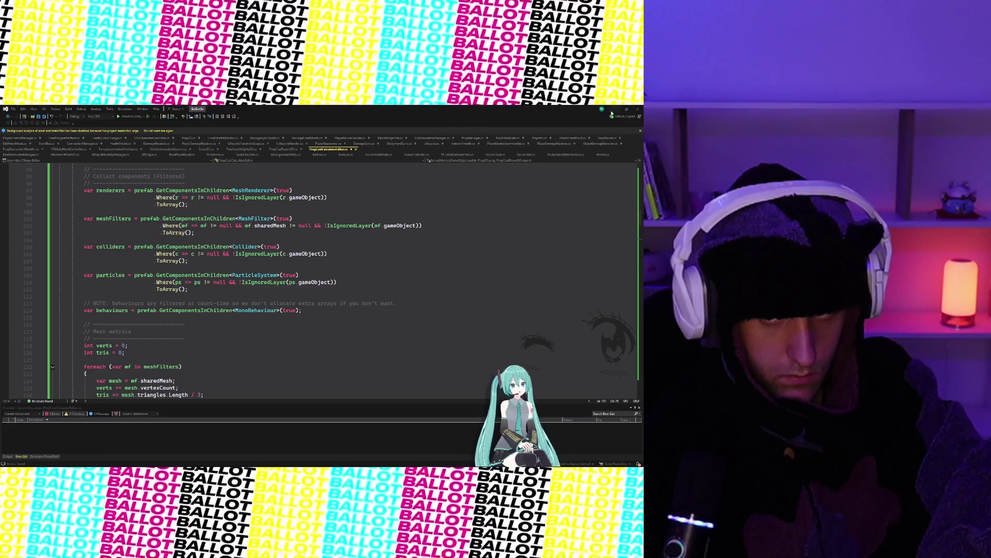
{"action": "left_click", "coordinate": [614, 109]}
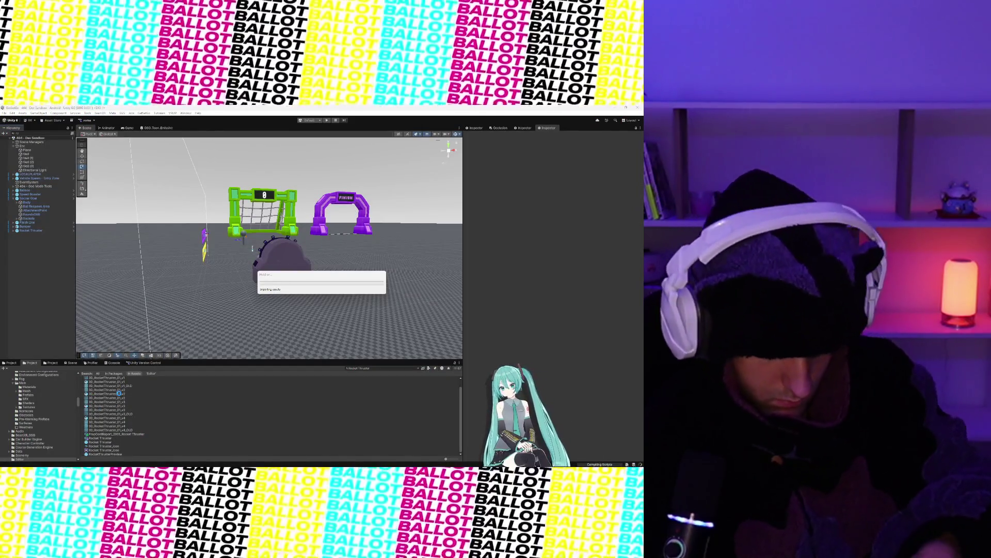
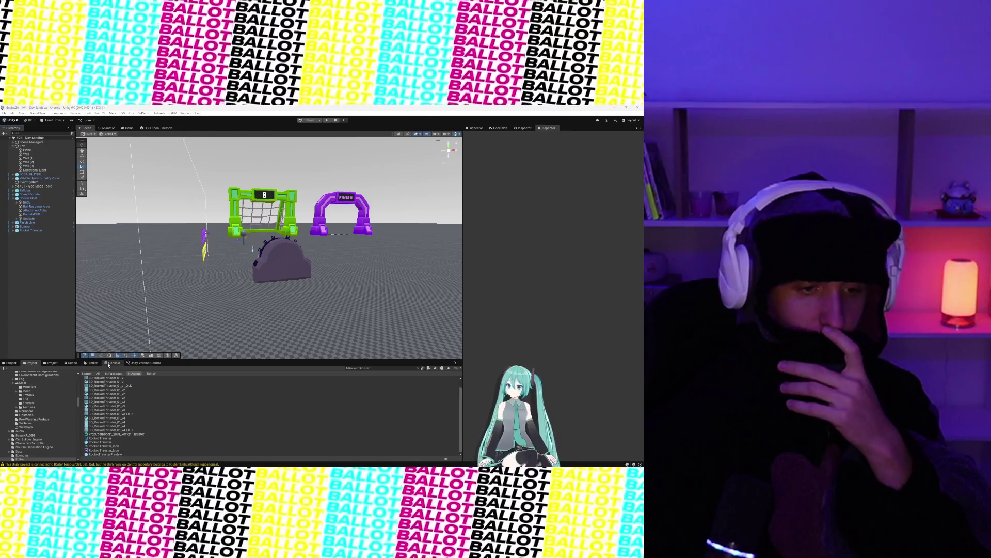
- Browse the scene object creation menus, then close them without choosing anything
{"action": "left_click", "coordinate": [36, 113]}
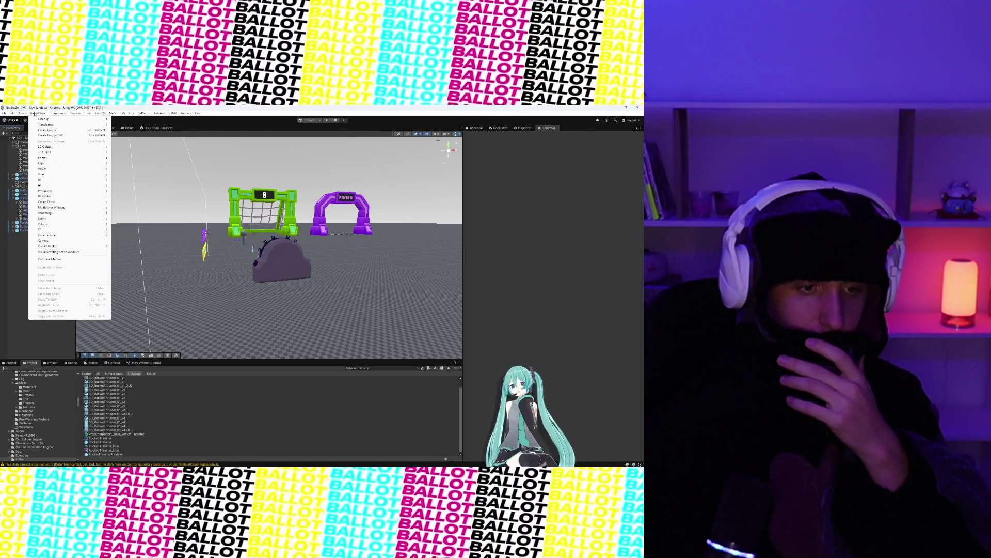
{"action": "mouse_move", "coordinate": [66, 114]}
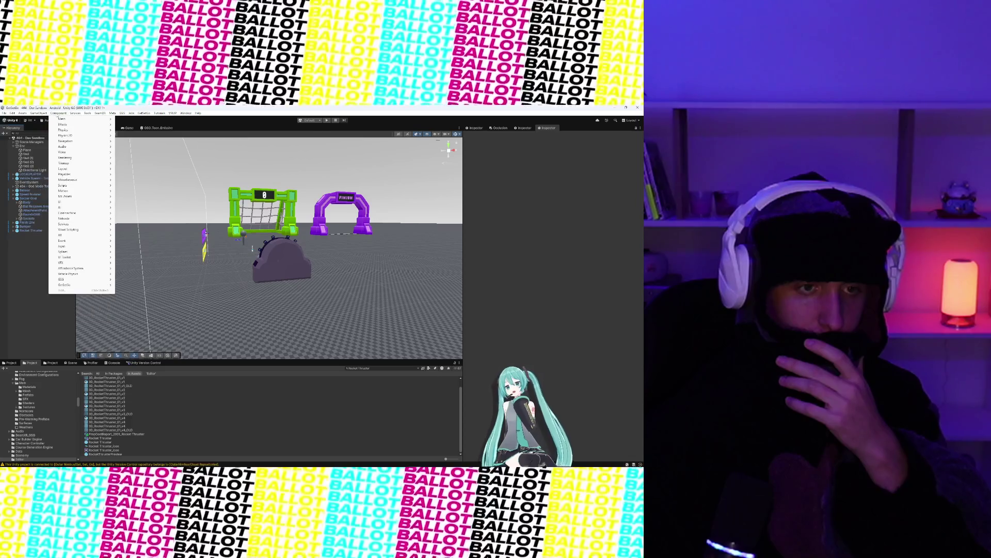
{"action": "mouse_move", "coordinate": [36, 113]}
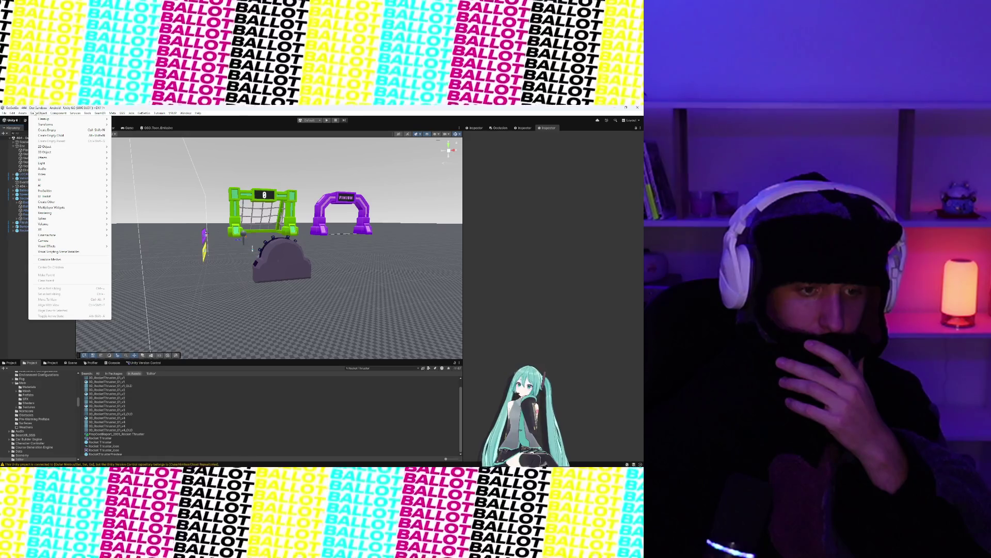
{"action": "mouse_move", "coordinate": [118, 113]}
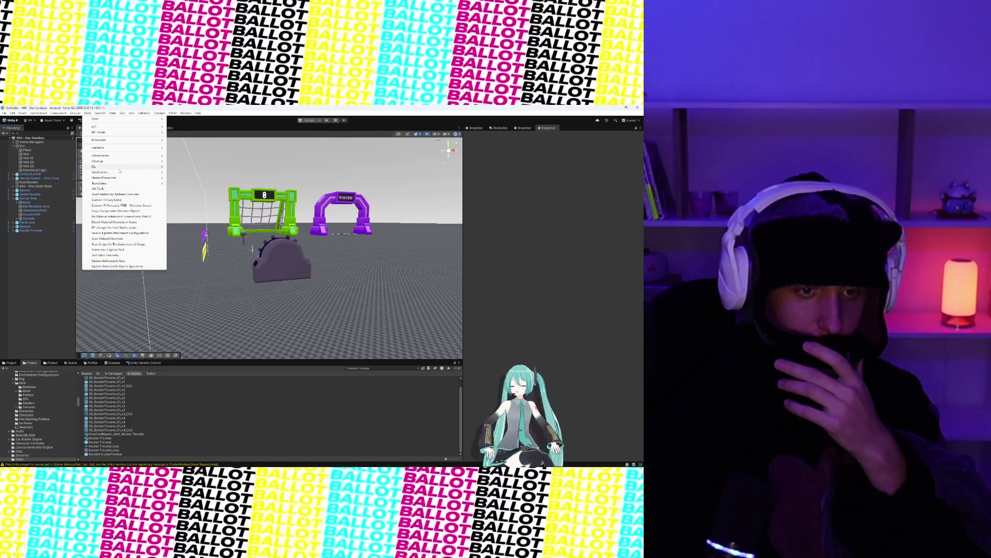
{"action": "mouse_move", "coordinate": [120, 169]}
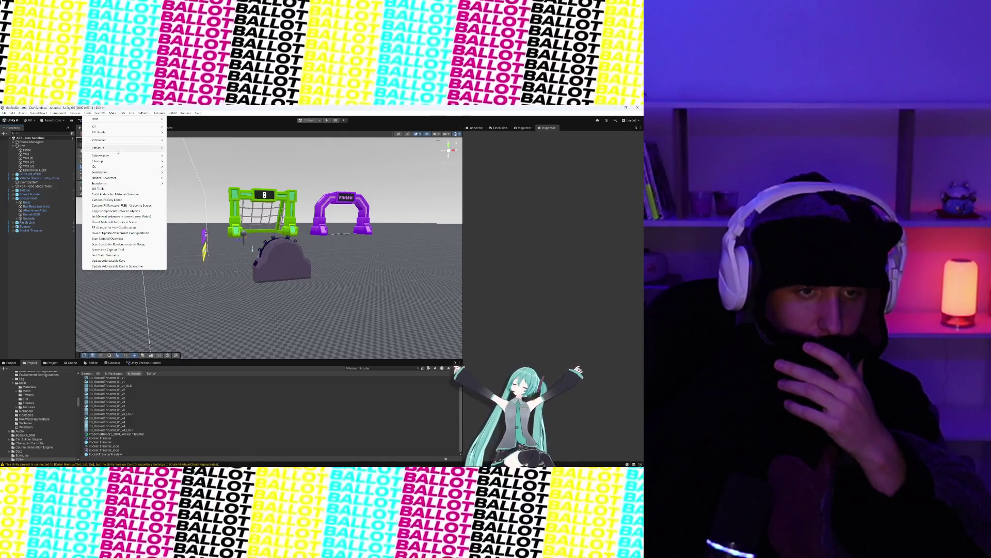
{"action": "mouse_move", "coordinate": [124, 148]}
{"action": "left_click", "coordinate": [199, 188]}
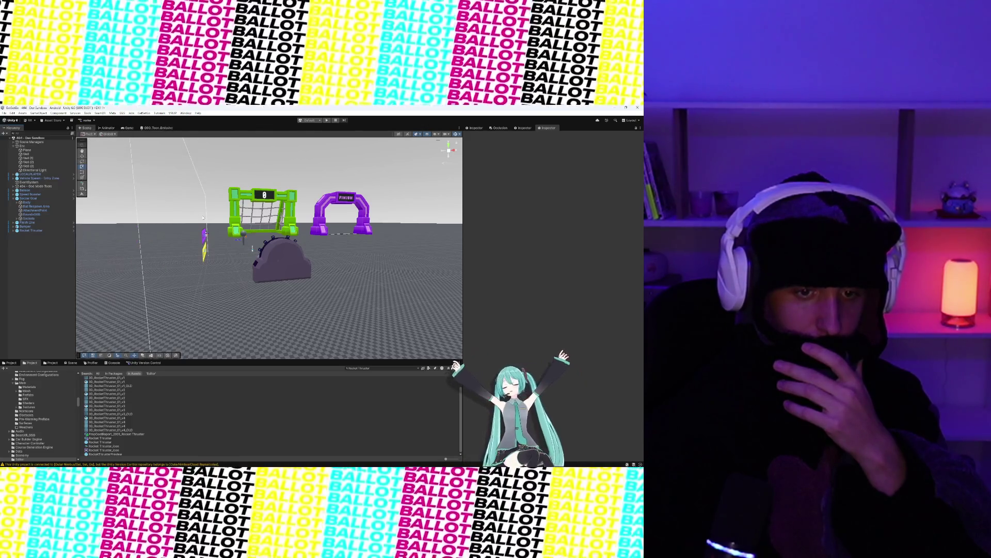
- Open the Rocket Thruster report, then clear the asset search to list all Prop Cost Reports
{"action": "left_click", "coordinate": [114, 434]}
{"action": "left_click", "coordinate": [356, 367]}
{"action": "key", "text": "ctrl+a"}
{"action": "key", "text": "BackSpace"}
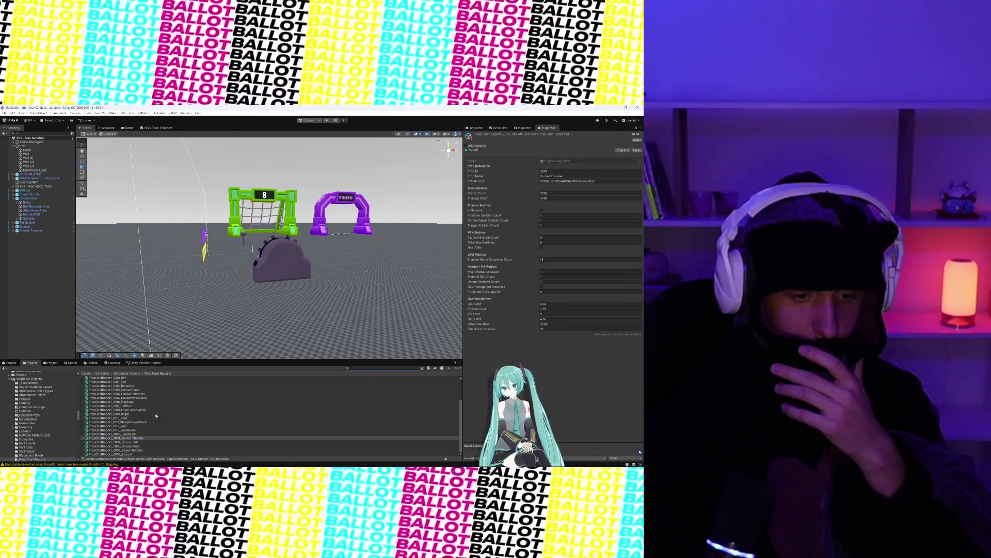
- Review the Wall, Bar, Bump Box, Double Bump Box, ramp, Wave Block and Rocket Thruster reports
{"action": "left_click", "coordinate": [109, 425]}
{"action": "scroll", "coordinate": [125, 413], "scroll_direction": "up", "scroll_amount": 3}
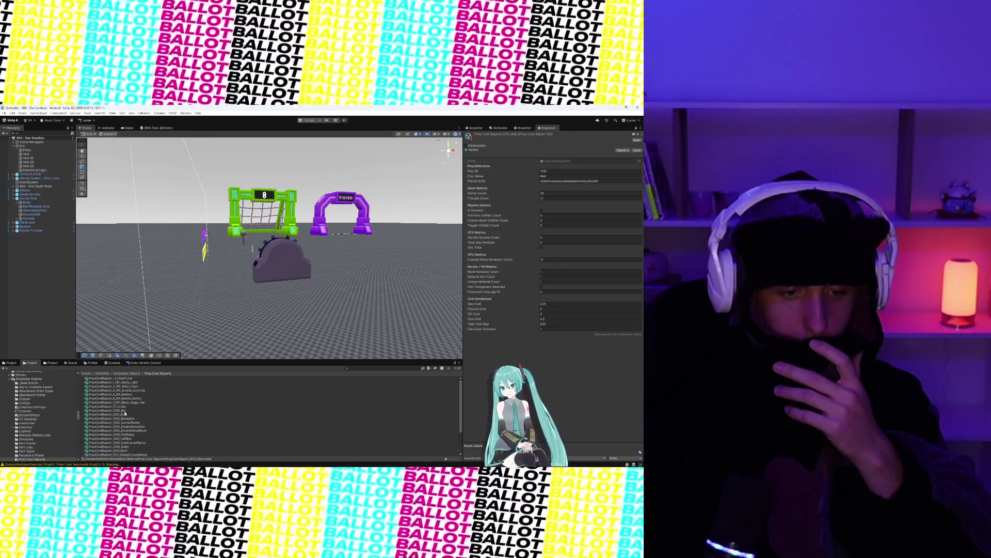
{"action": "left_click", "coordinate": [125, 411]}
{"action": "left_click", "coordinate": [127, 415]}
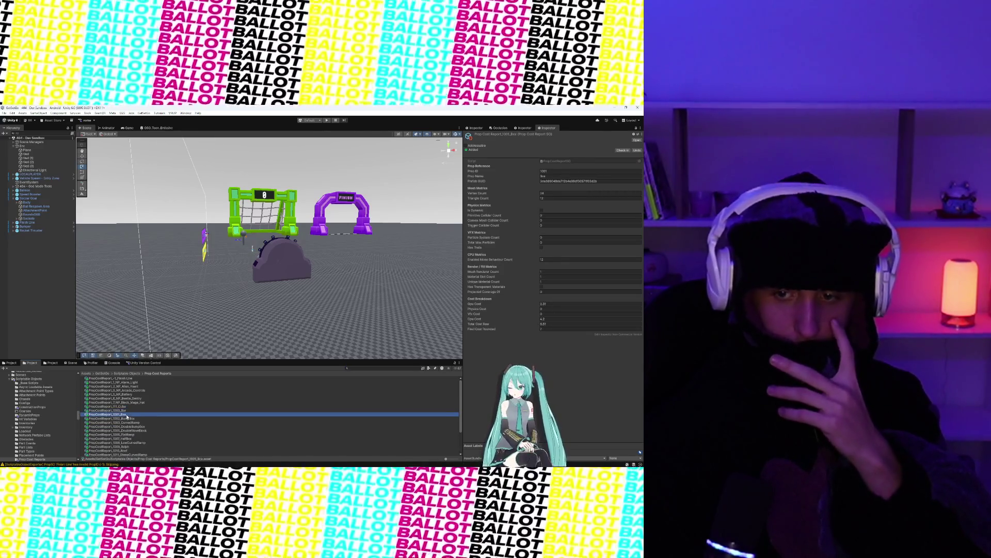
{"action": "left_click", "coordinate": [128, 418]}
{"action": "left_click", "coordinate": [131, 427]}
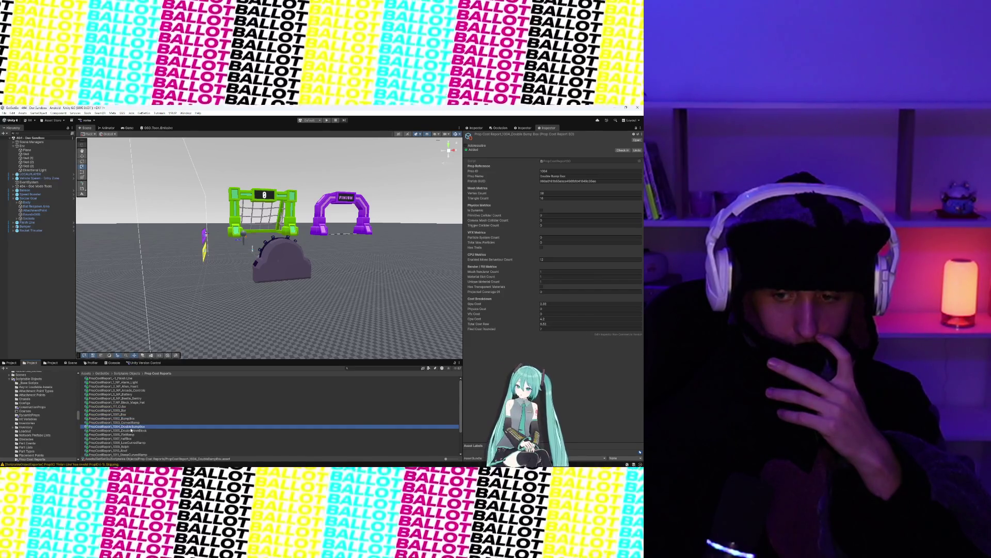
{"action": "scroll", "coordinate": [130, 426], "scroll_direction": "down", "scroll_amount": 3}
{"action": "left_click", "coordinate": [130, 404]}
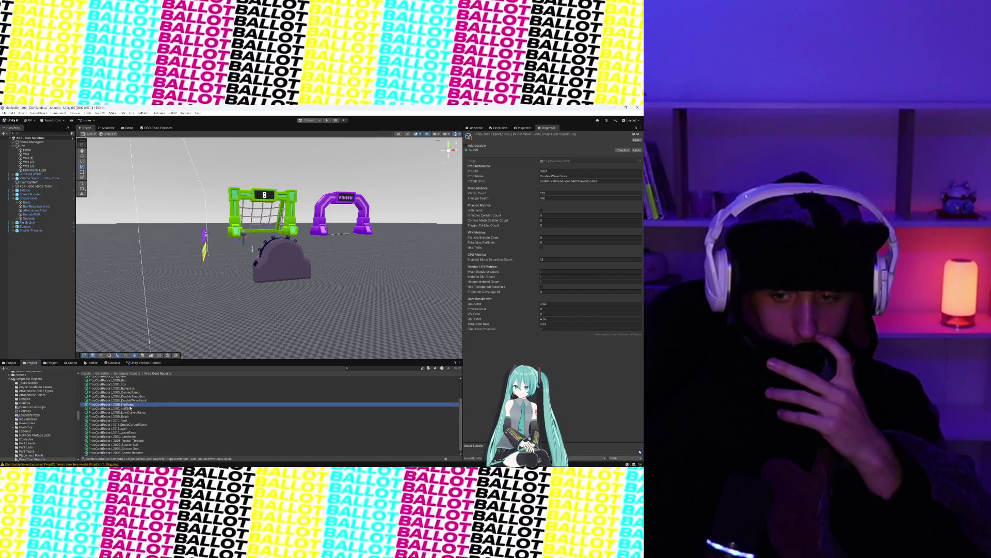
{"action": "left_click", "coordinate": [128, 412]}
{"action": "left_click", "coordinate": [126, 421]}
{"action": "left_click", "coordinate": [126, 424]}
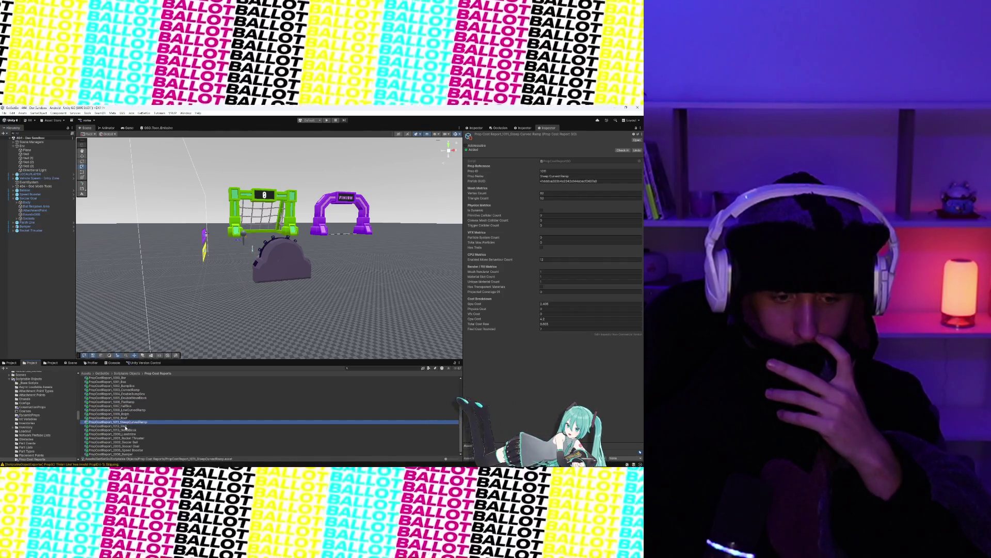
{"action": "left_click", "coordinate": [125, 426]}
{"action": "left_click", "coordinate": [125, 430]}
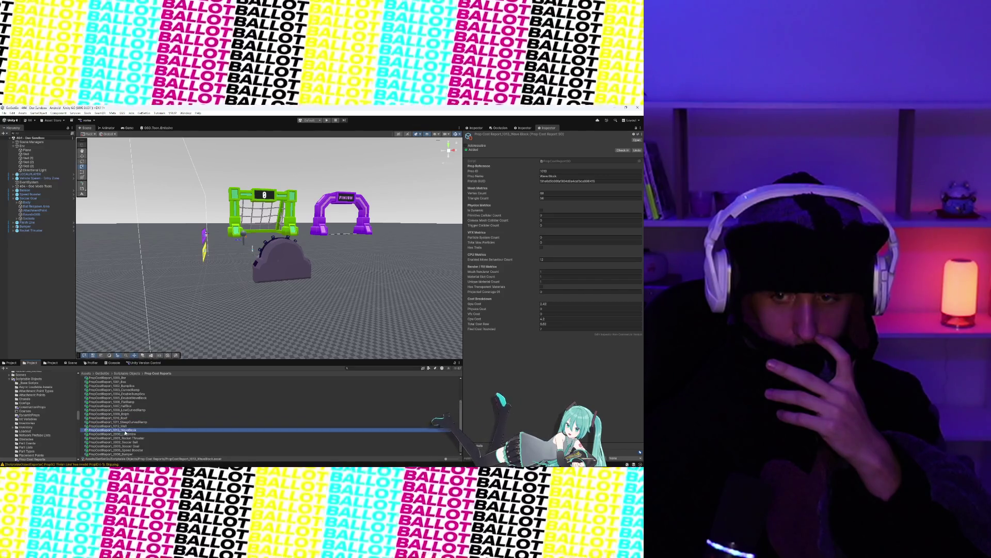
{"action": "left_click", "coordinate": [125, 438]}
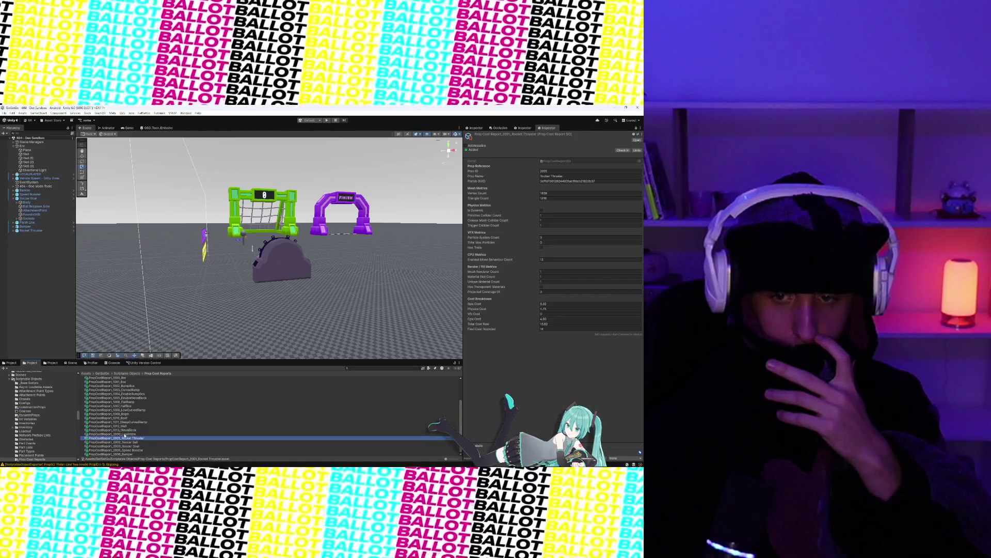
- Compare the Wall, Roof, Half Box, Landmine, Bumper and Soccer Ball cost reports
{"action": "left_click", "coordinate": [125, 426]}
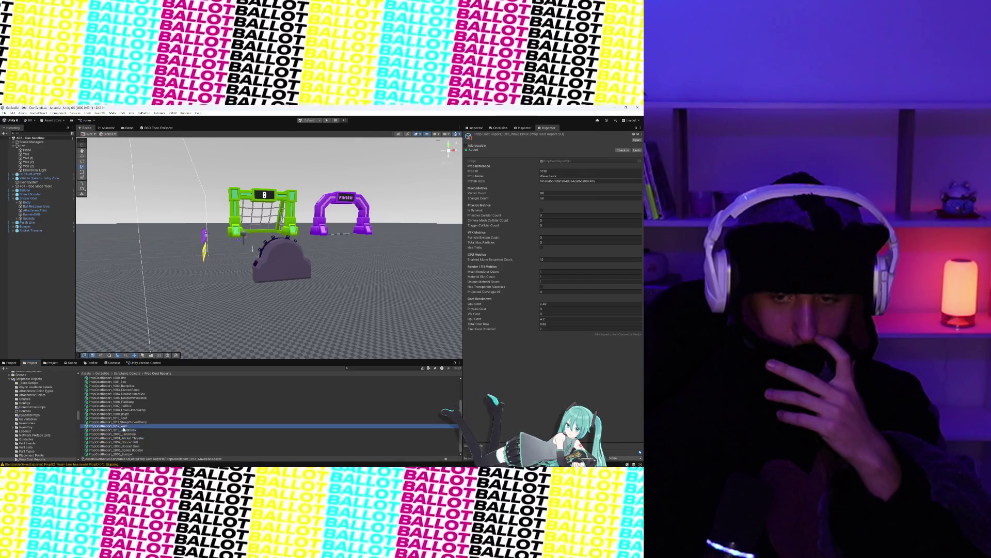
{"action": "left_click", "coordinate": [125, 422]}
{"action": "left_click", "coordinate": [126, 418]}
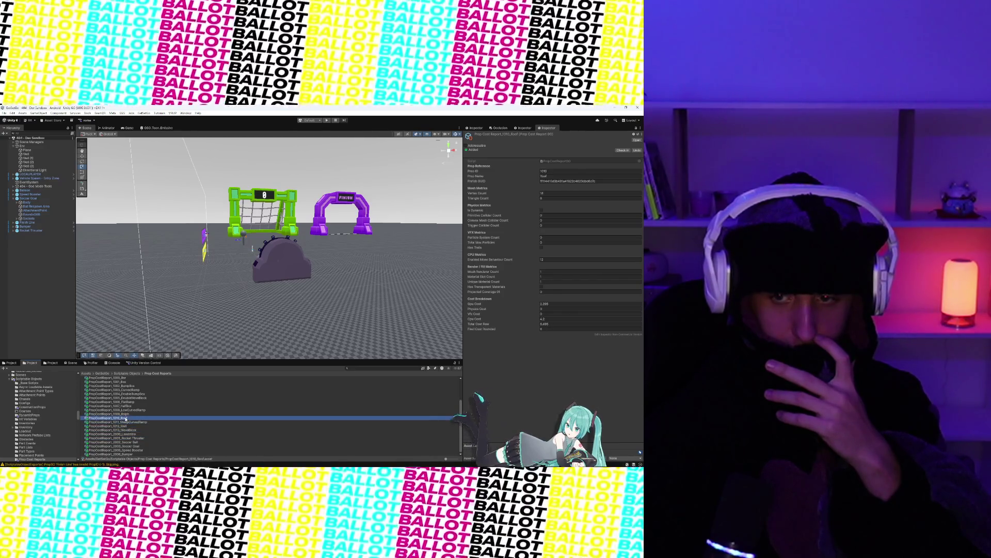
{"action": "left_click", "coordinate": [125, 412]}
{"action": "left_click", "coordinate": [126, 407]}
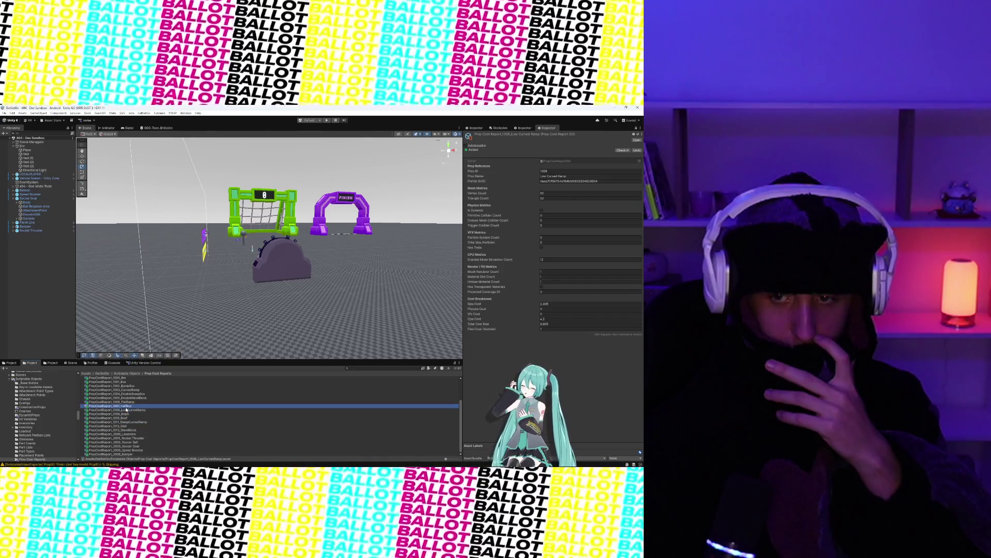
{"action": "left_click", "coordinate": [127, 422]}
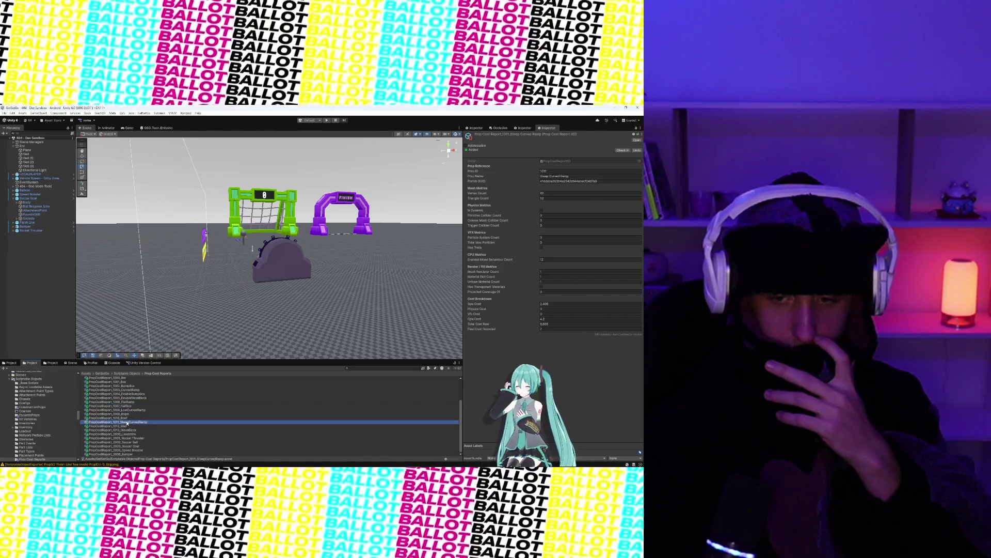
{"action": "left_click", "coordinate": [131, 434]}
{"action": "left_click", "coordinate": [129, 431]}
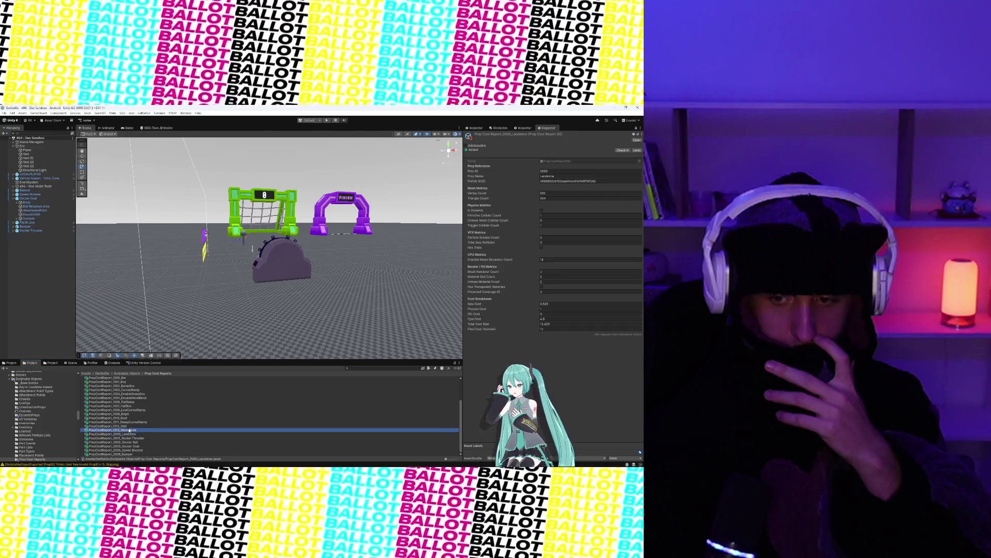
{"action": "left_click", "coordinate": [132, 438]}
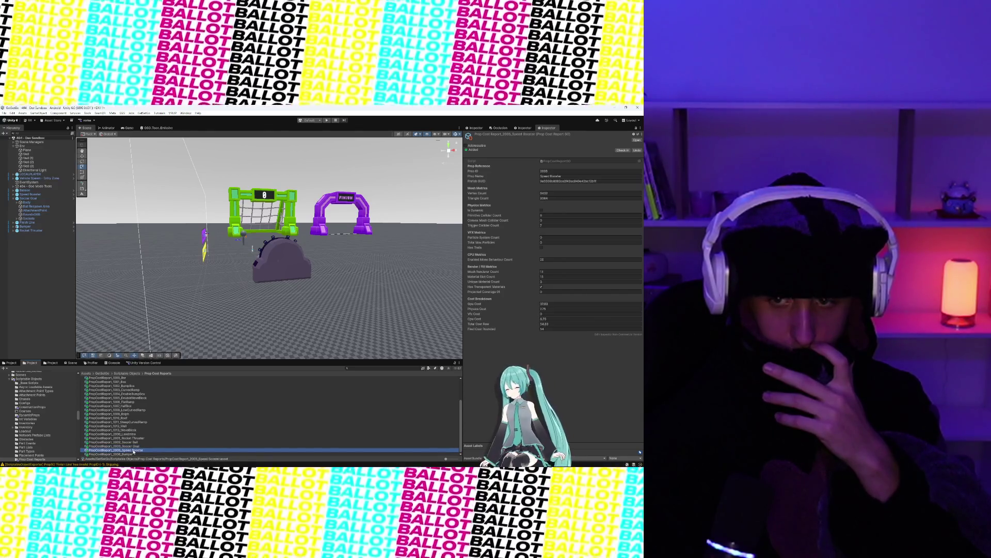
{"action": "key", "text": "Down"}
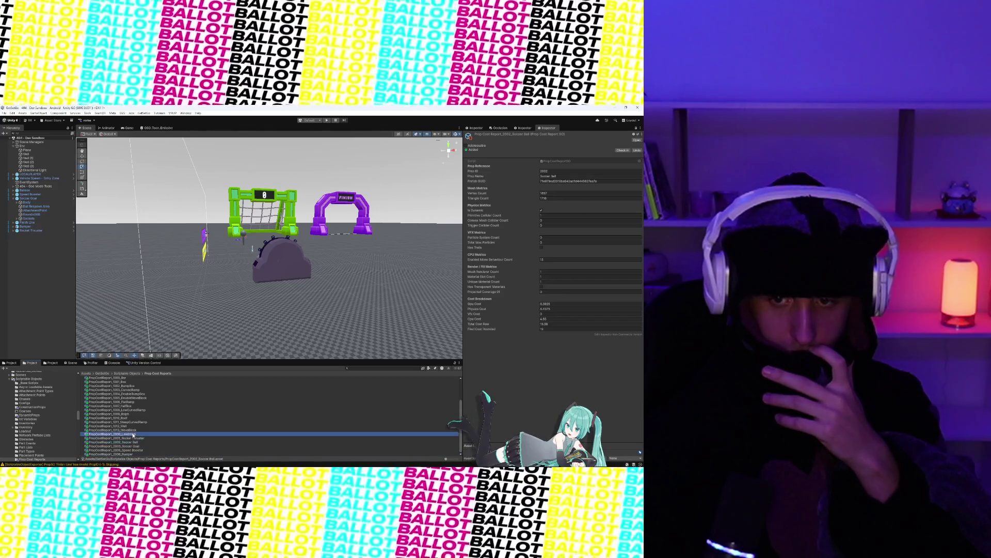
{"action": "left_click", "coordinate": [133, 435]}
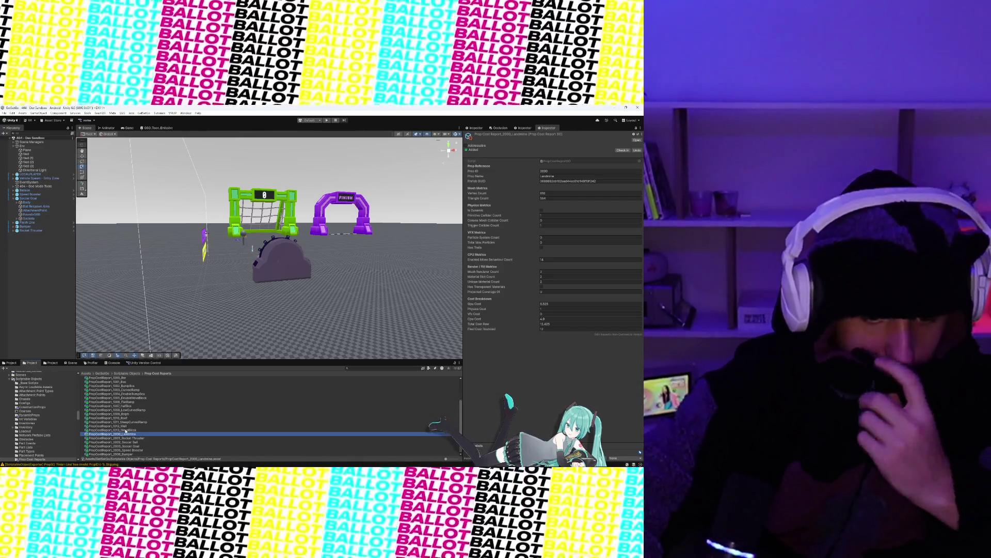
{"action": "left_click", "coordinate": [129, 442]}
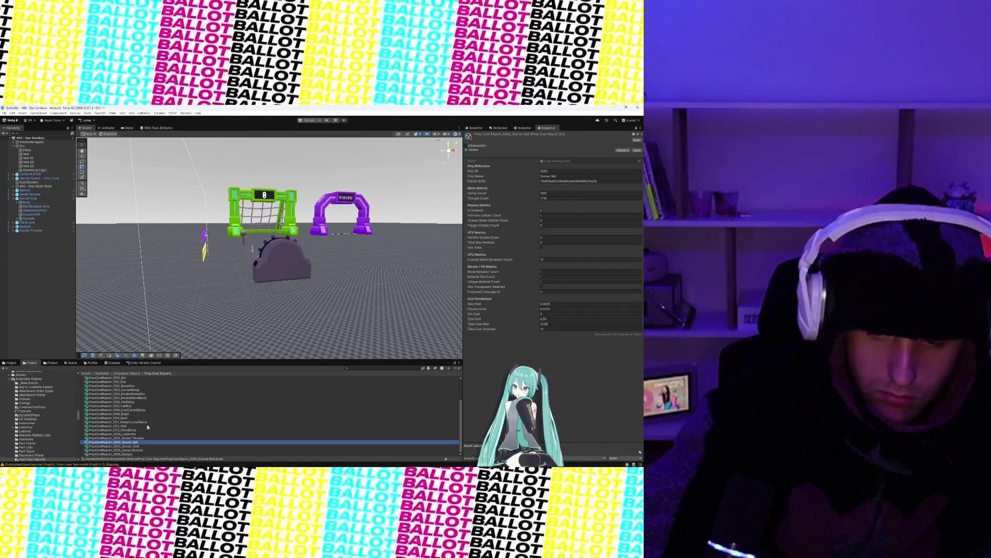
- Recheck the Steep Curved Ramp, Roof, Ralph, Wave Block and 2000 Landmine reports
{"action": "left_click", "coordinate": [141, 422]}
{"action": "left_click", "coordinate": [141, 418]}
{"action": "left_click", "coordinate": [141, 414]}
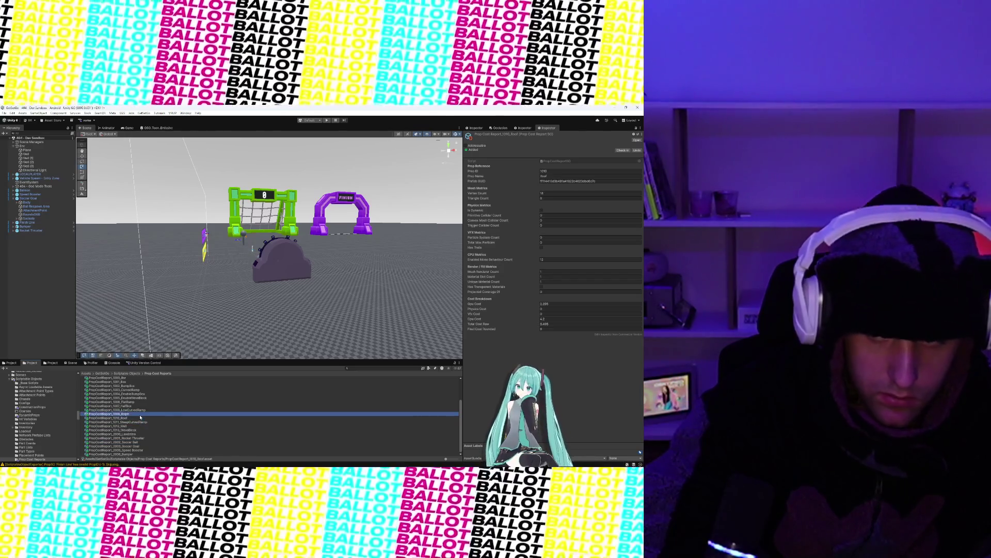
{"action": "left_click", "coordinate": [142, 410]}
{"action": "left_click", "coordinate": [140, 422]}
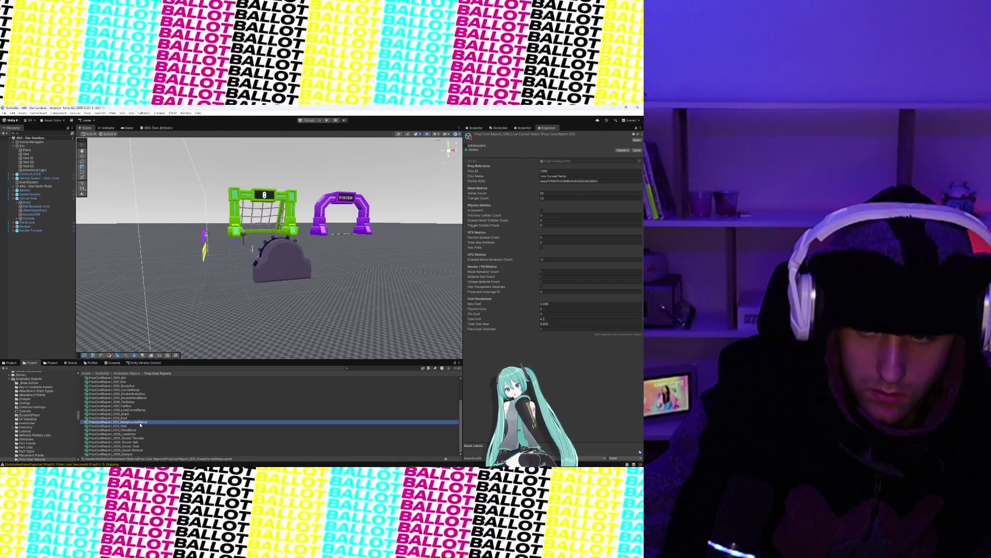
{"action": "left_click", "coordinate": [137, 431]}
{"action": "key", "text": "Up"}
{"action": "key", "text": "Up"}
{"action": "left_click", "coordinate": [133, 434]}
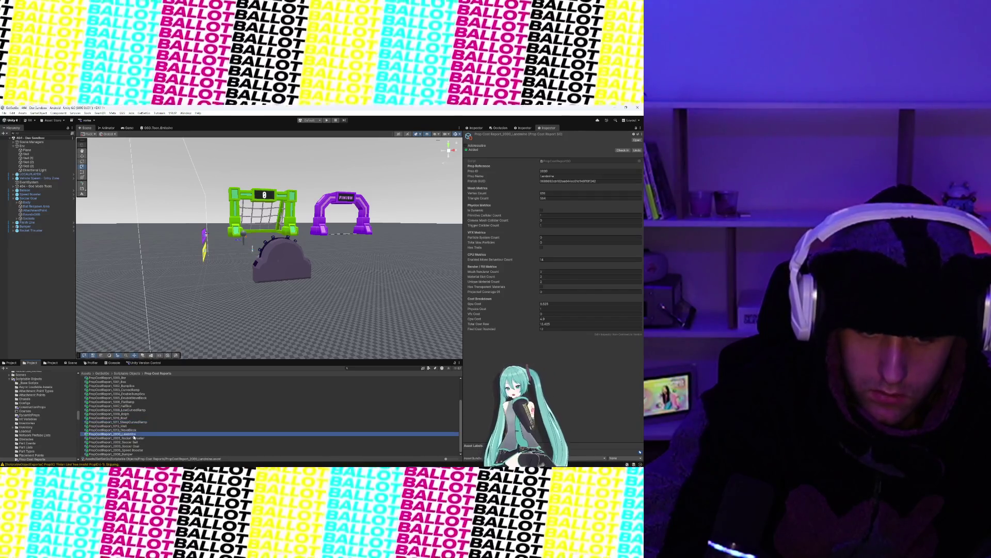
{"action": "left_click", "coordinate": [132, 442]}
- Step up through 1013 Wave Block, 1010 Roof and 1007 HalfBox, ending on 1008 Low Curved Ramp
{"action": "left_click", "coordinate": [131, 437]}
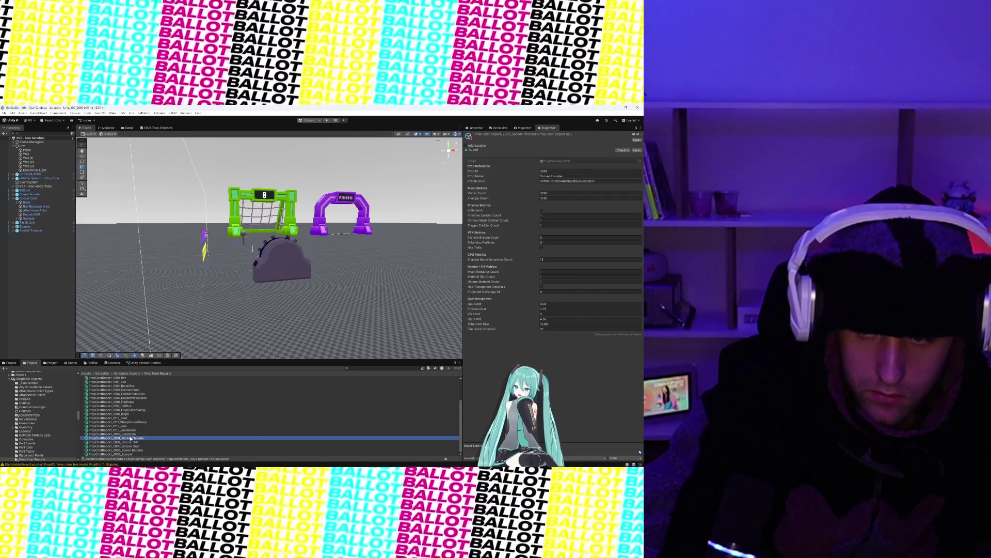
{"action": "left_click", "coordinate": [130, 430]}
{"action": "left_click", "coordinate": [129, 426]}
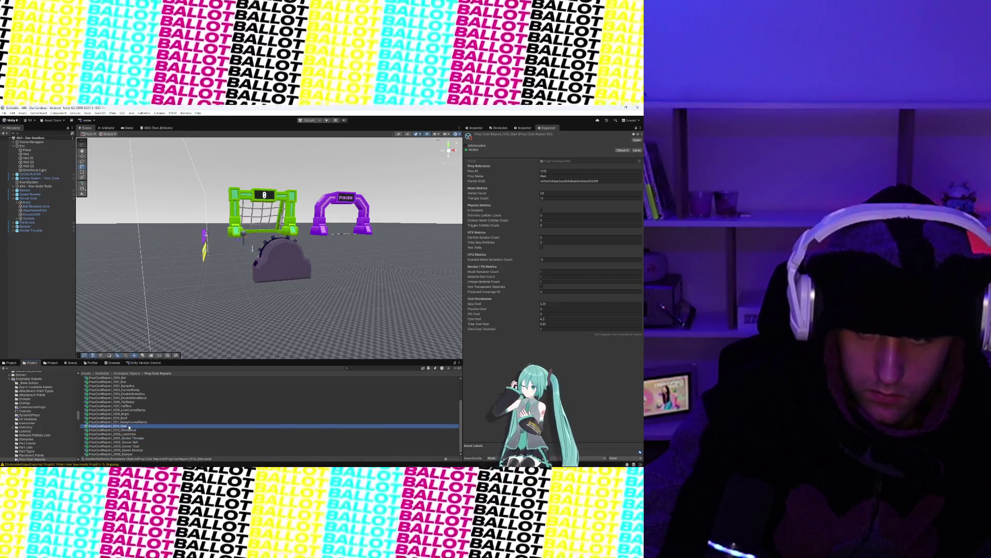
{"action": "left_click", "coordinate": [130, 422]}
{"action": "left_click", "coordinate": [129, 417]}
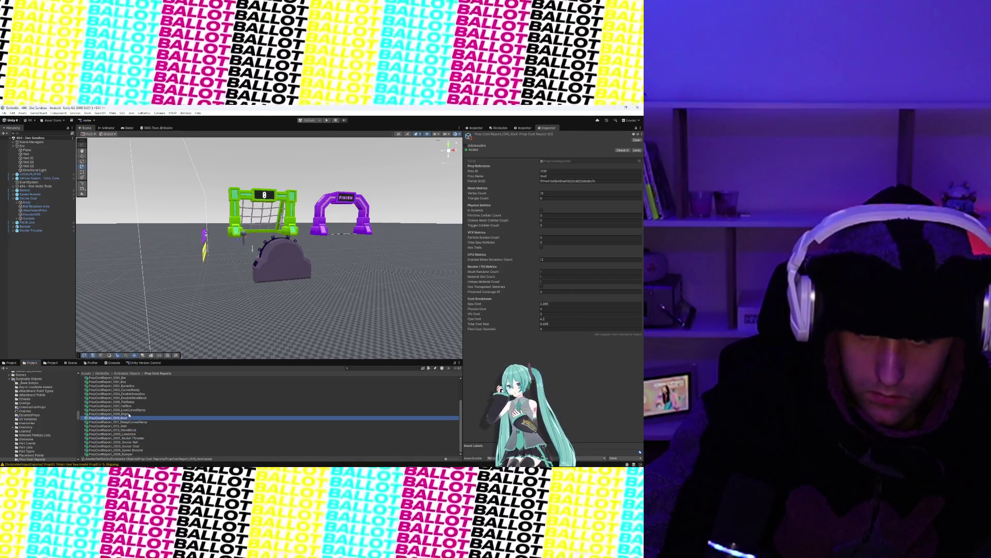
{"action": "left_click", "coordinate": [129, 414]}
{"action": "left_click", "coordinate": [129, 410]}
{"action": "left_click", "coordinate": [129, 406]}
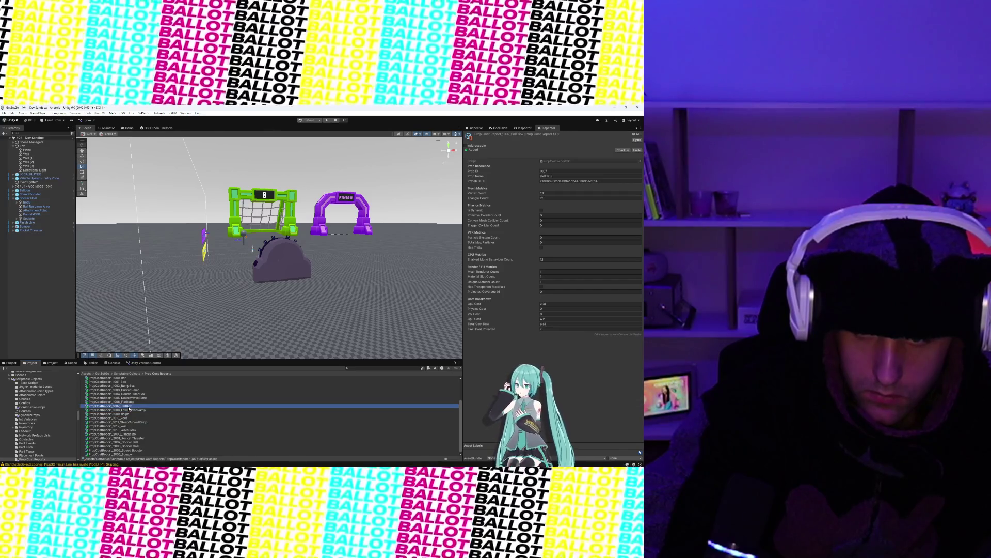
{"action": "left_click", "coordinate": [128, 410]}
{"action": "left_click", "coordinate": [128, 414]}
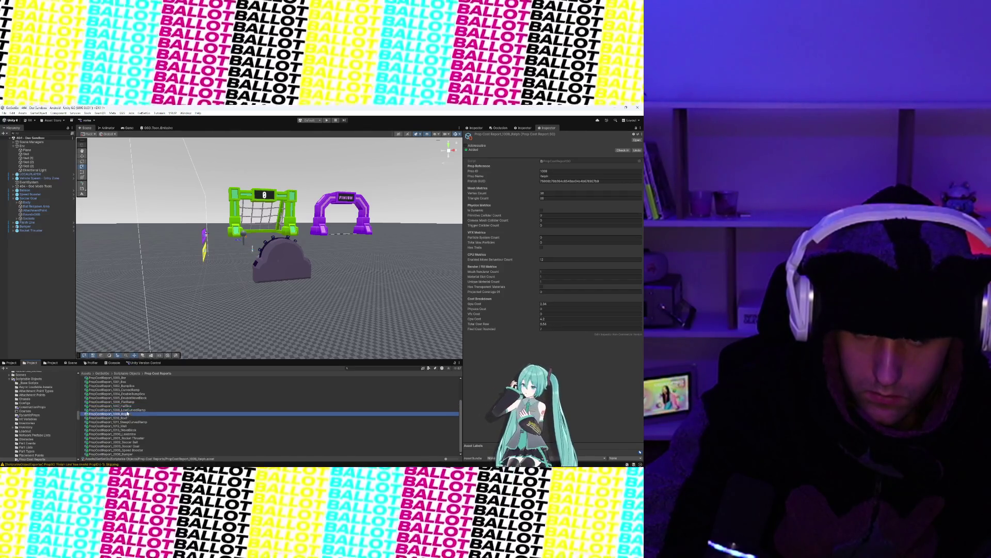
{"action": "left_click", "coordinate": [128, 410]}
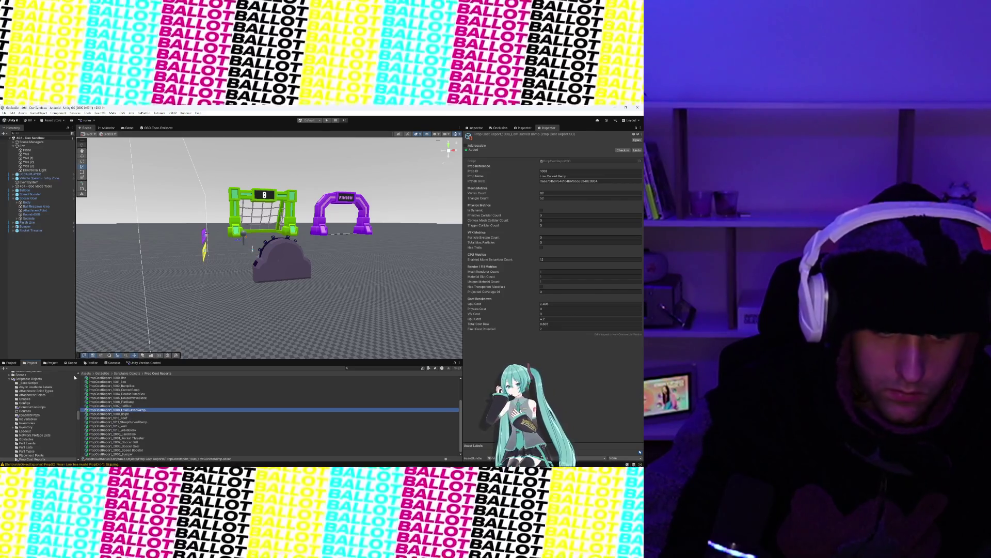
{"action": "left_click", "coordinate": [11, 363]}
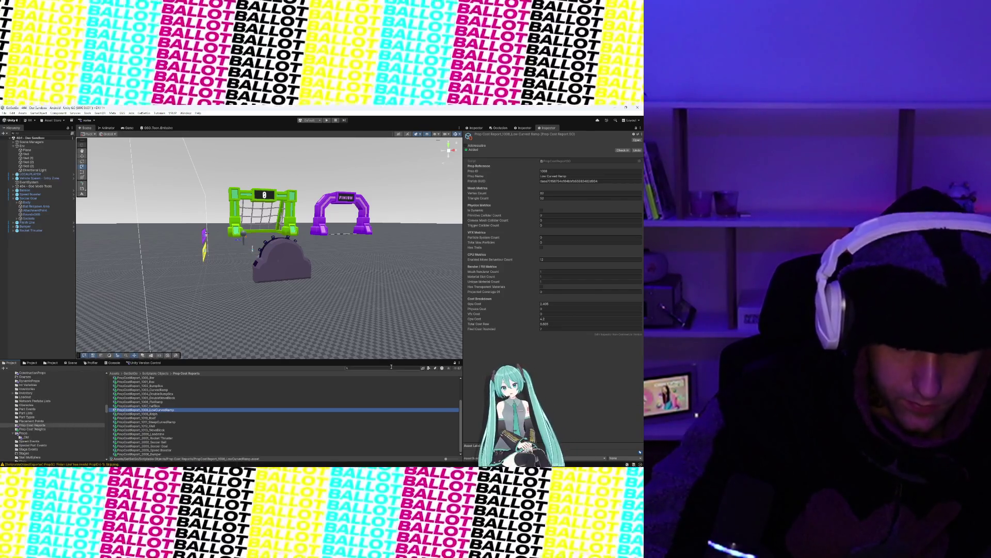
{"action": "left_click", "coordinate": [392, 367]}
- Search for LowCurvedRamp and open its prefab, orbiting to see the curved shape
{"action": "type", "text": "LowCurvedRamp"}
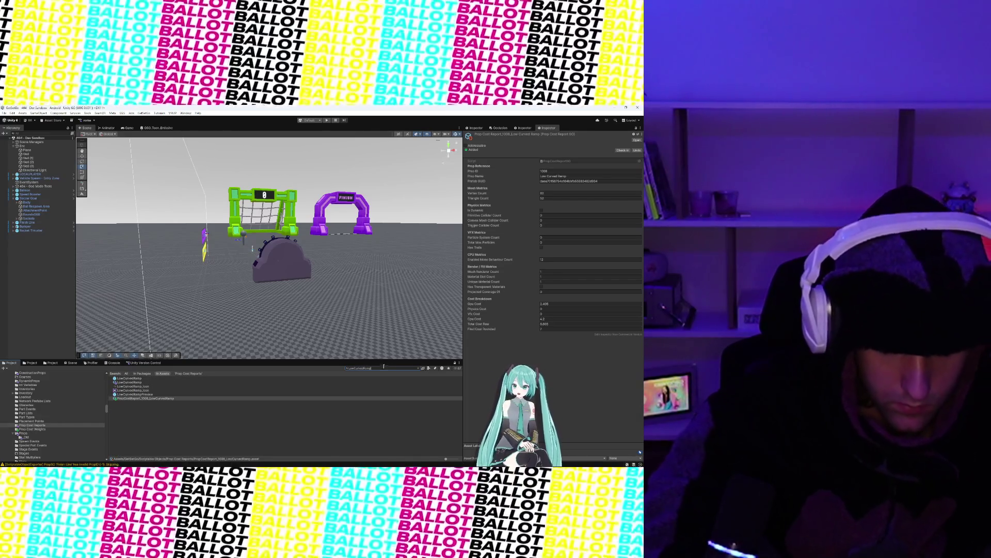
{"action": "left_click", "coordinate": [131, 378]}
{"action": "double_click", "coordinate": [131, 380]}
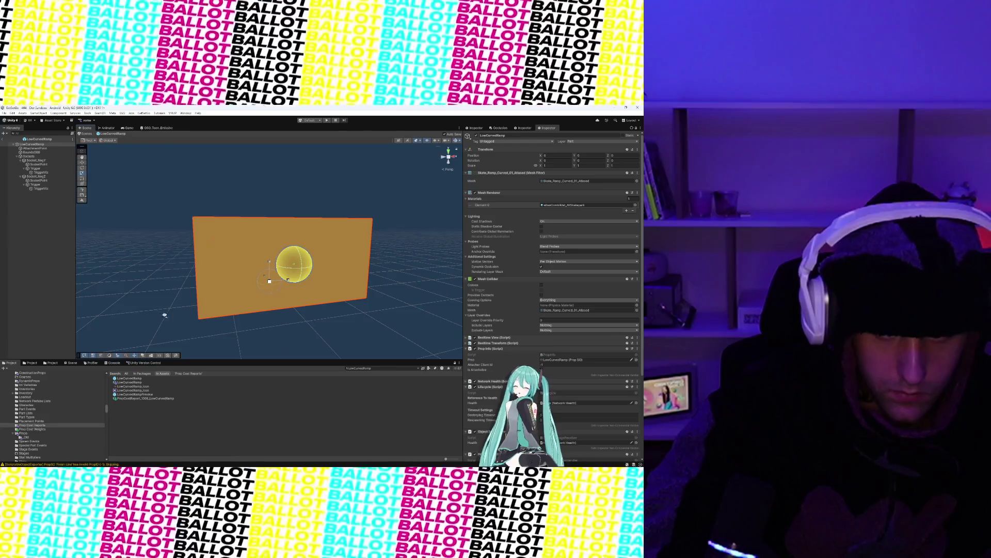
{"action": "mouse_move", "coordinate": [161, 315]}
{"action": "left_mouse_down"}
{"action": "mouse_move", "coordinate": [214, 327]}
{"action": "mouse_move", "coordinate": [254, 318]}
{"action": "mouse_move", "coordinate": [212, 307]}
{"action": "mouse_move", "coordinate": [299, 306]}
{"action": "mouse_move", "coordinate": [236, 270]}
{"action": "left_mouse_up"}
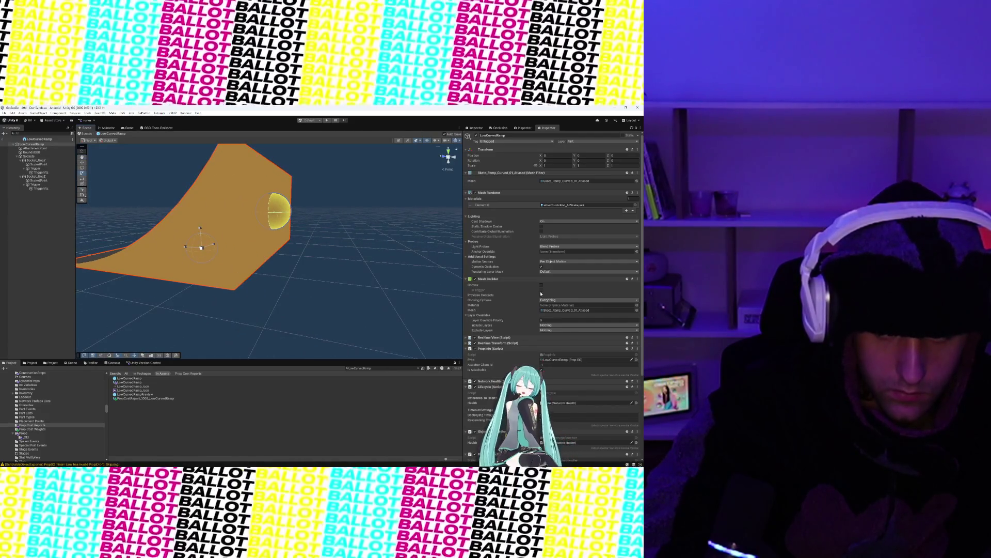
- Toggle the ramp's Mesh Collider Convex on and back off to compare, then switch to the code editor
{"action": "left_click", "coordinate": [541, 285]}
{"action": "left_click", "coordinate": [541, 285]}
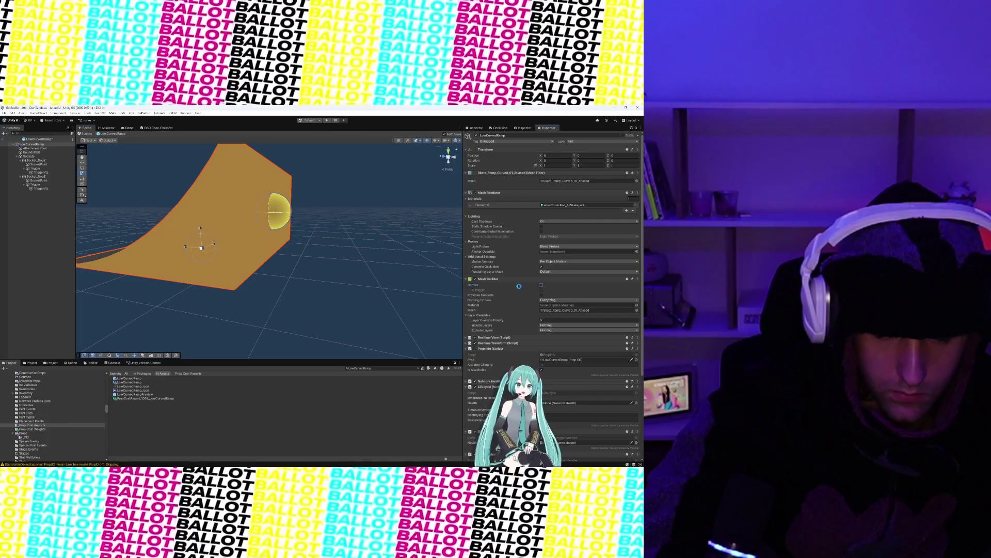
{"action": "scroll", "coordinate": [416, 277], "scroll_direction": "up", "scroll_amount": 3}
{"action": "mouse_move", "coordinate": [416, 277]}
{"action": "left_mouse_down"}
{"action": "mouse_move", "coordinate": [337, 274]}
{"action": "mouse_move", "coordinate": [375, 278]}
{"action": "left_mouse_up"}
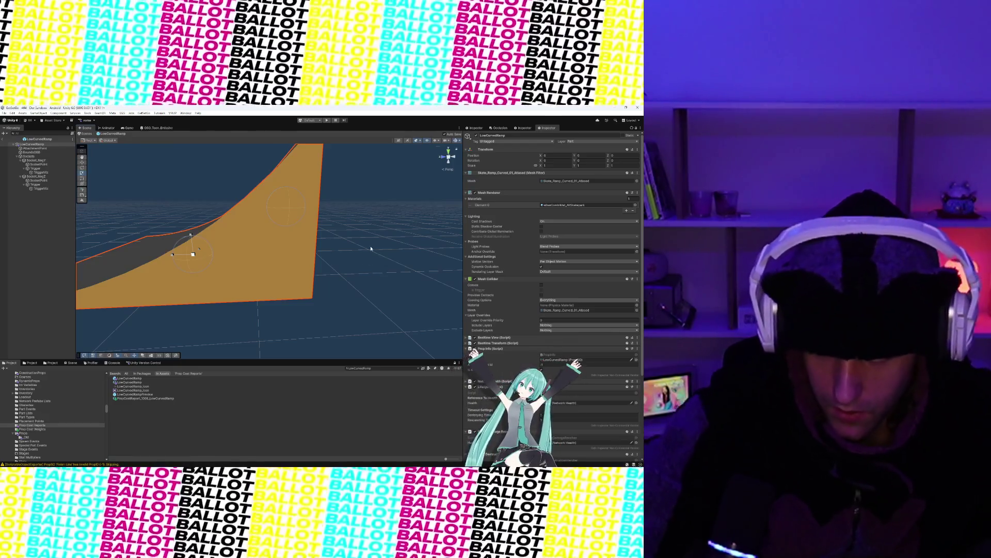
{"action": "scroll", "coordinate": [370, 278], "scroll_direction": "down", "scroll_amount": 5}
{"action": "scroll", "coordinate": [486, 289], "scroll_direction": "down", "scroll_amount": 5}
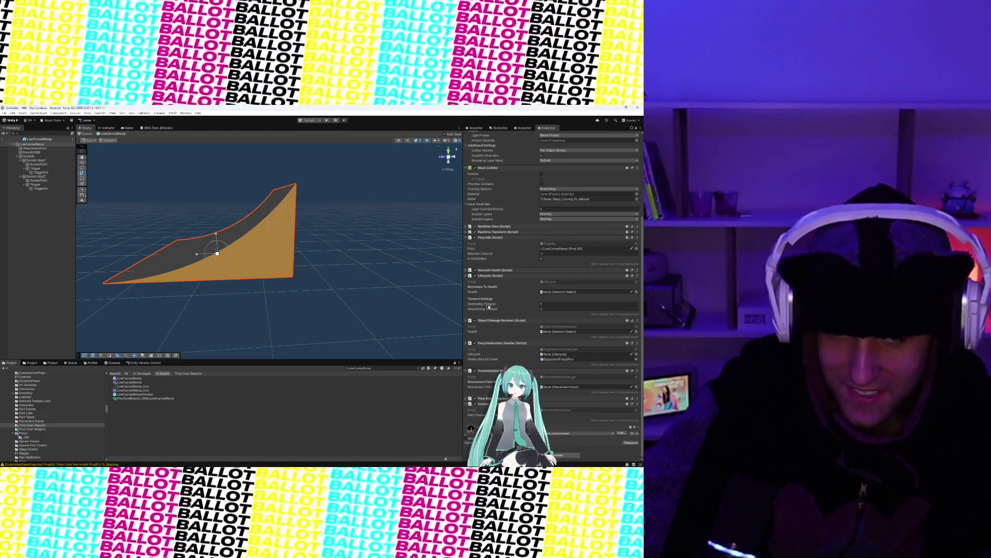
{"action": "scroll", "coordinate": [497, 304], "scroll_direction": "up", "scroll_amount": 2}
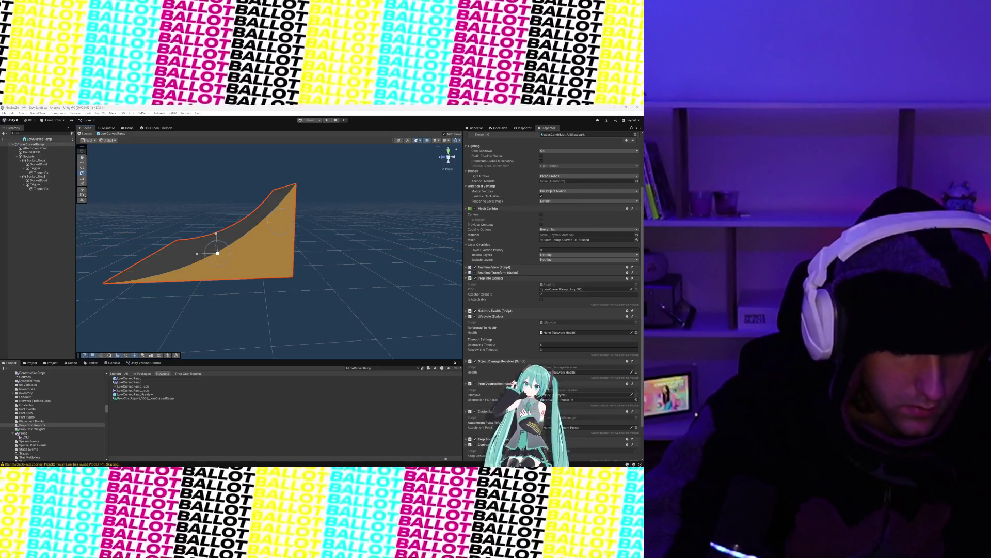
{"action": "left_click", "coordinate": [428, 462]}
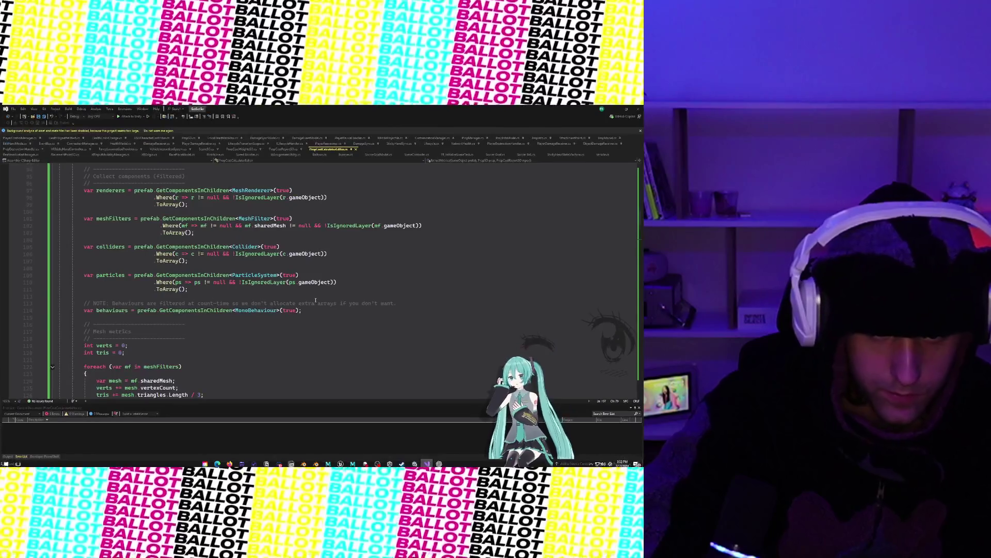
- Jump to the end of PropCostCalculatorEditor.cs to read IsIgnoredLayer, then view the report script
{"action": "left_click", "coordinate": [315, 299]}
{"action": "key", "text": "ctrl+End"}
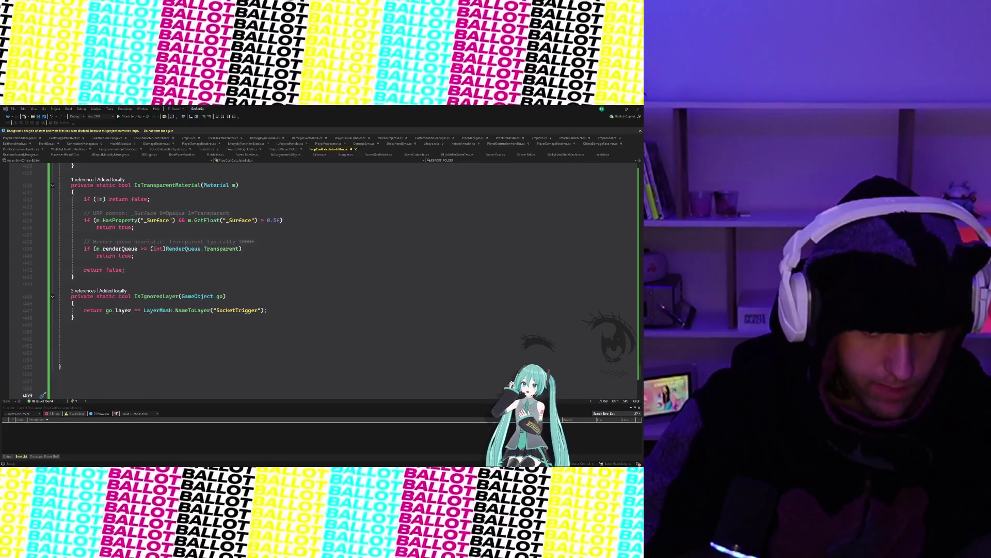
{"action": "left_click", "coordinate": [250, 150]}
{"action": "left_click", "coordinate": [283, 149]}
- Add 'public int nonConvexMeshColliderCount;' after convexMeshColliderCount and remove the extra blank lines
{"action": "scroll", "coordinate": [213, 235], "scroll_direction": "down", "scroll_amount": 2}
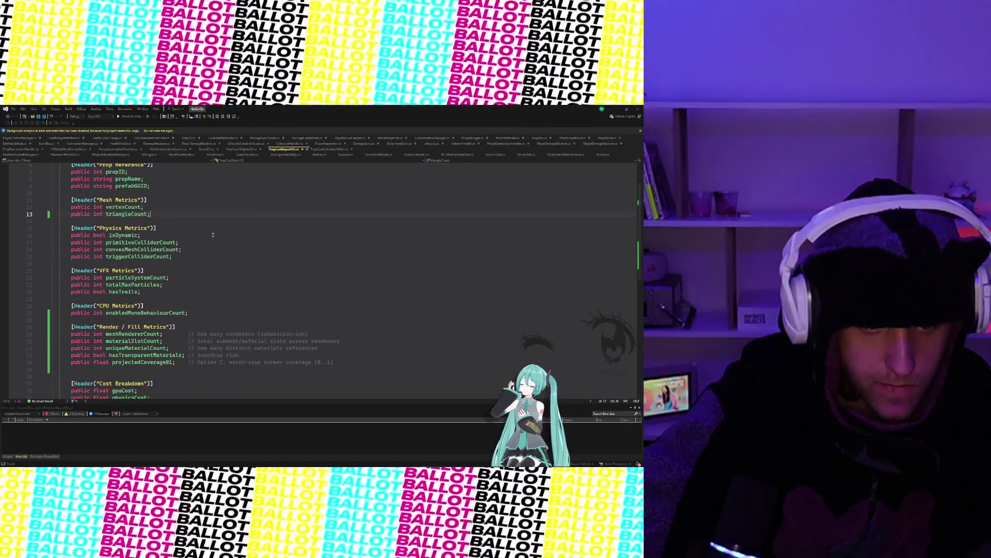
{"action": "left_click", "coordinate": [196, 255]}
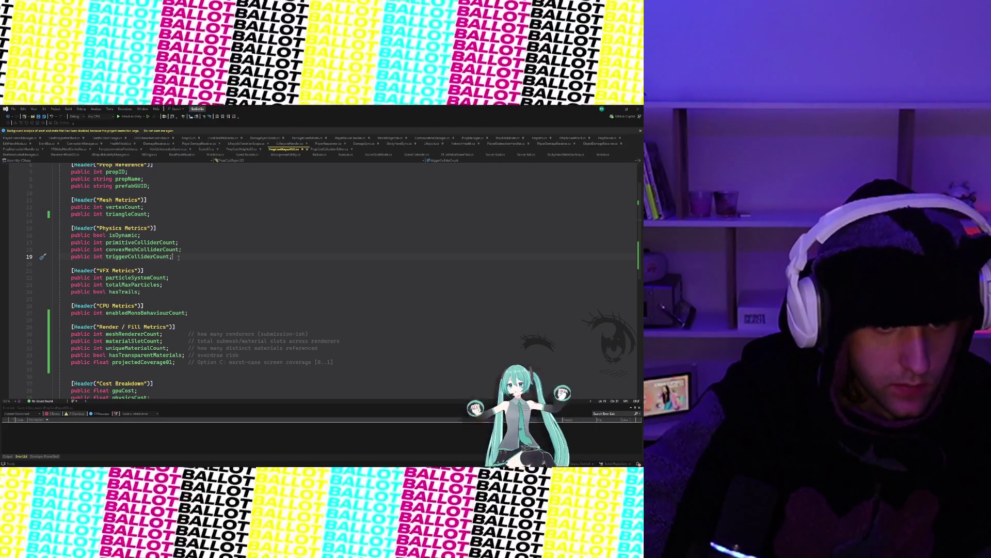
{"action": "key", "text": "Return"}
{"action": "key", "text": "Tab"}
{"action": "key", "text": "Return"}
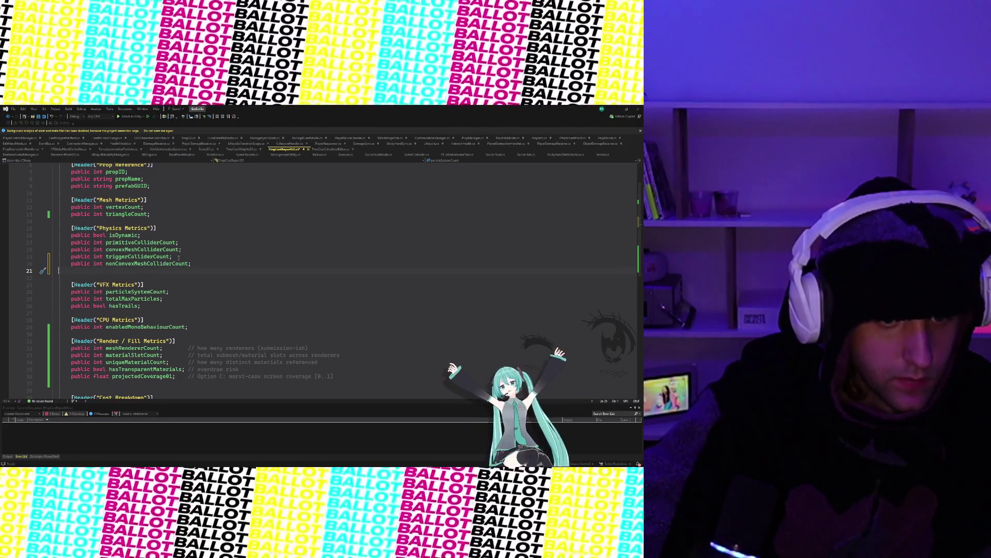
{"action": "key", "text": "Up"}
{"action": "key", "text": "Home"}
{"action": "left_click", "coordinate": [43, 266]}
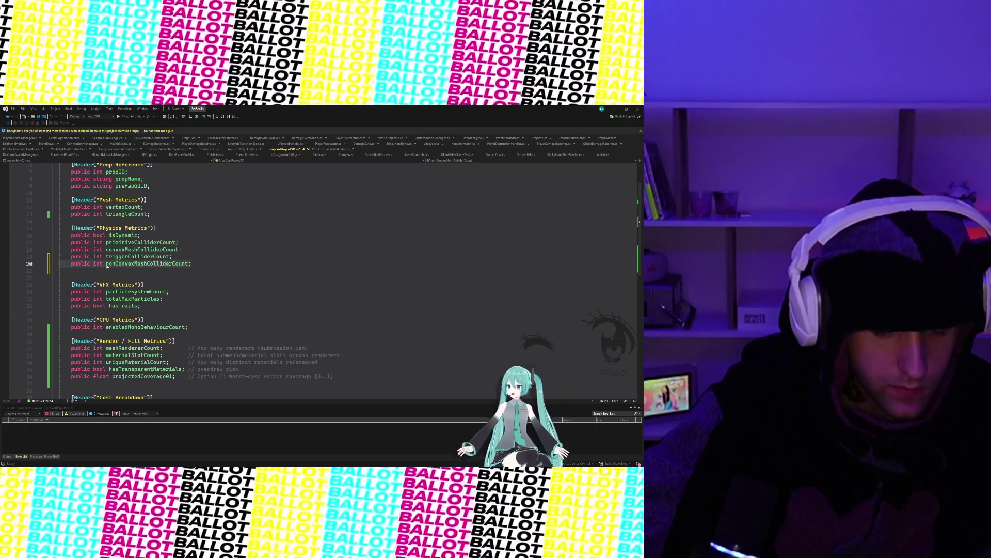
{"action": "key", "text": "alt+Up"}
{"action": "left_click", "coordinate": [186, 253]}
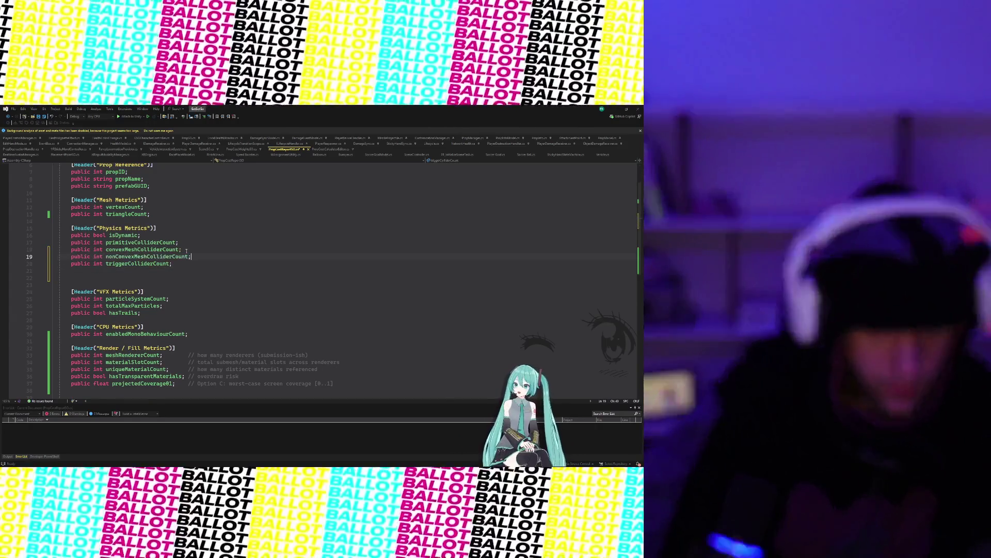
{"action": "left_click", "coordinate": [75, 284]}
{"action": "key", "text": "BackSpace"}
{"action": "key", "text": "BackSpace"}
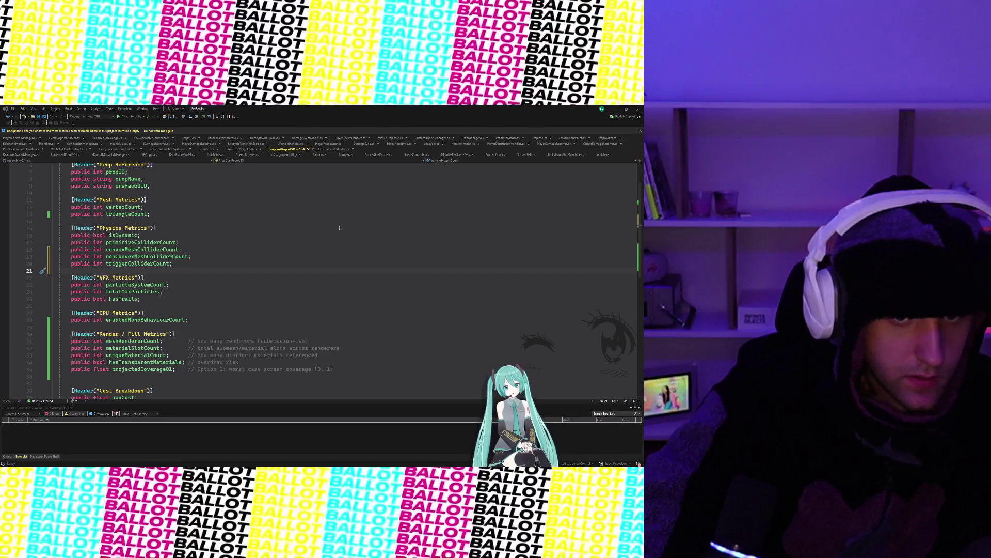
- Add nonConvexMeshColliderCost = 8f after convexMeshColliderCost in the Collider Weights and save
{"action": "left_click", "coordinate": [248, 149]}
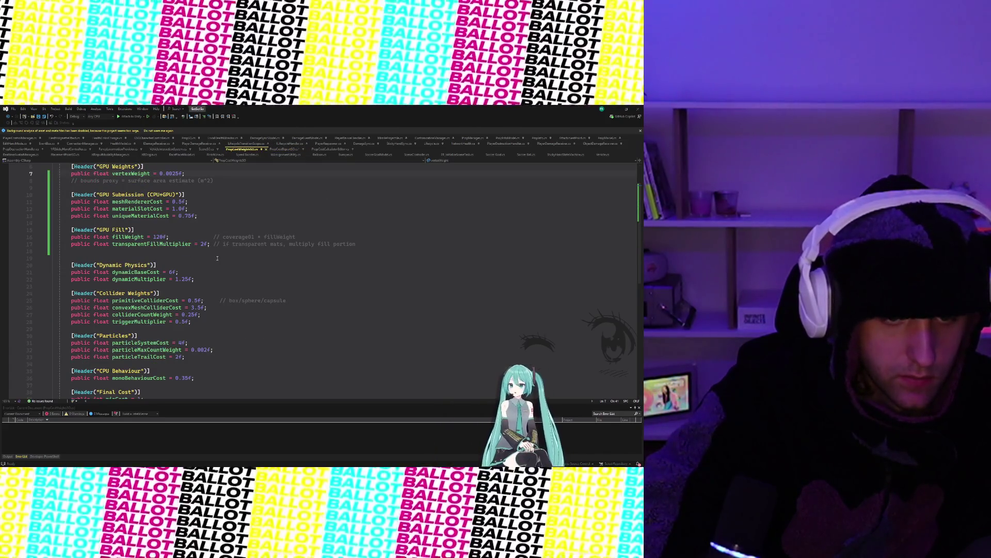
{"action": "scroll", "coordinate": [217, 258], "scroll_direction": "down", "scroll_amount": 1}
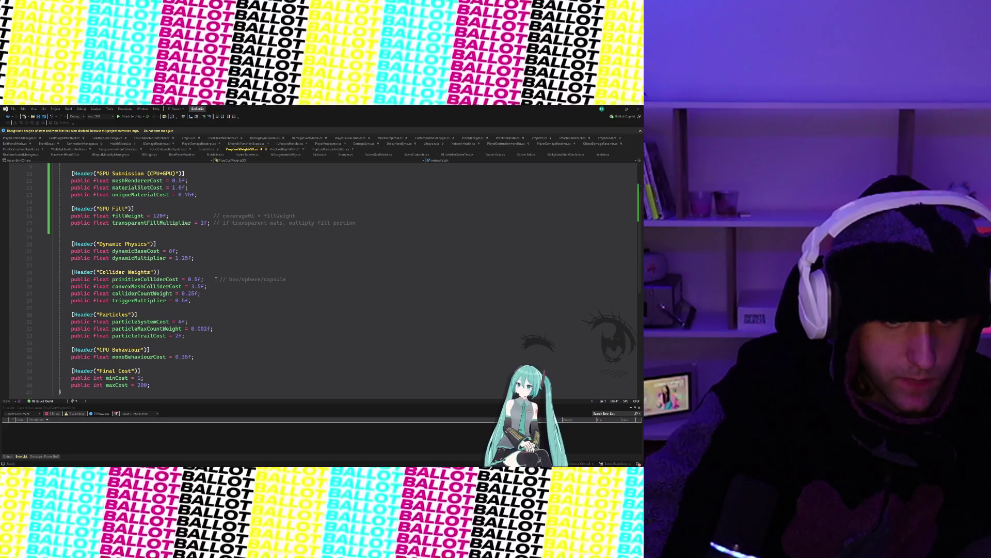
{"action": "left_click", "coordinate": [214, 286]}
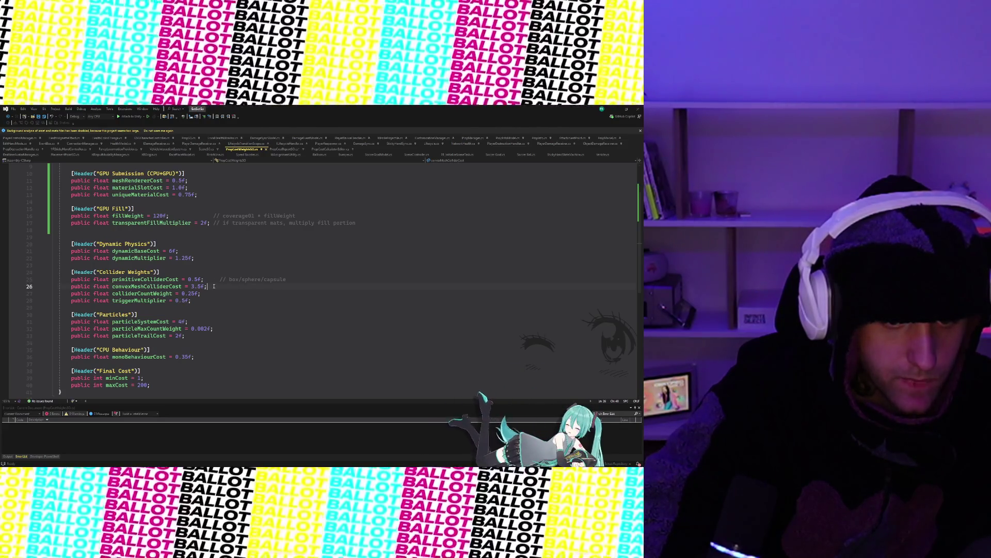
{"action": "key", "text": "Return"}
{"action": "key", "text": "Tab"}
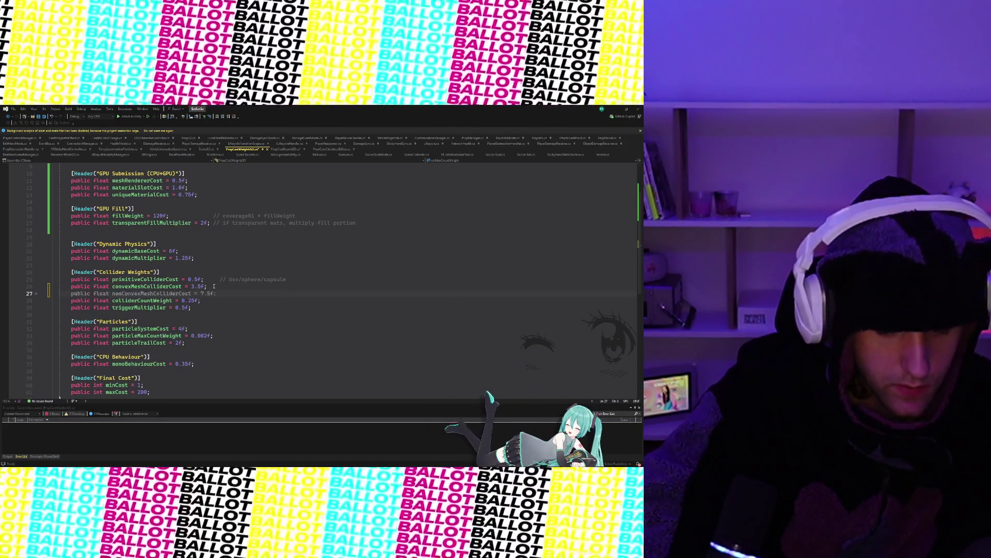
{"action": "key", "text": "Return"}
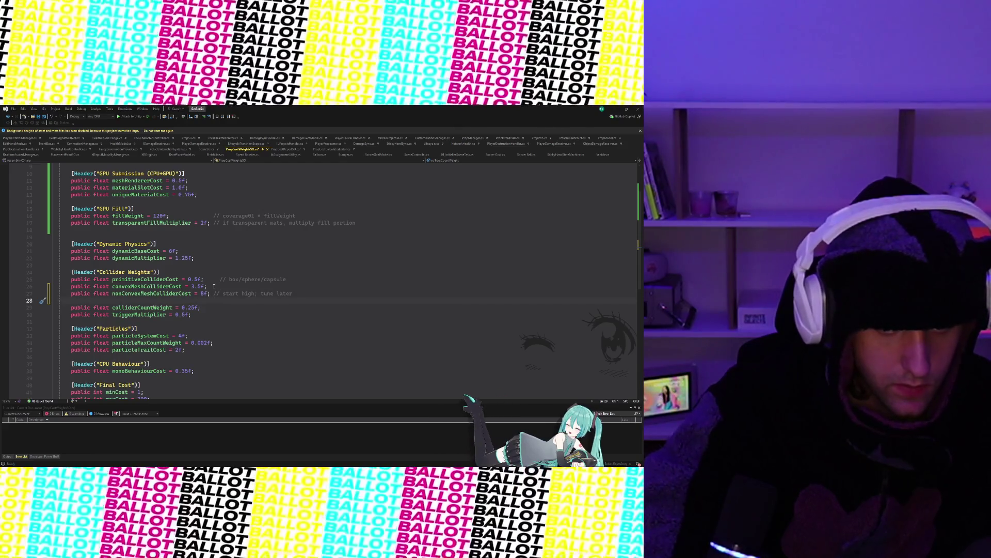
{"action": "key", "text": "BackSpace"}
{"action": "key", "text": "ctrl+s"}
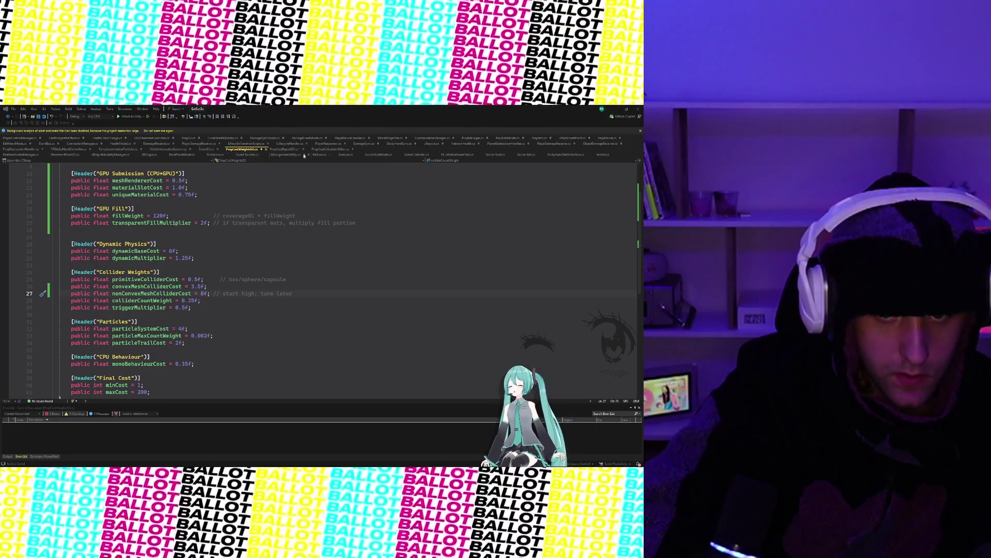
{"action": "left_click", "coordinate": [288, 149]}
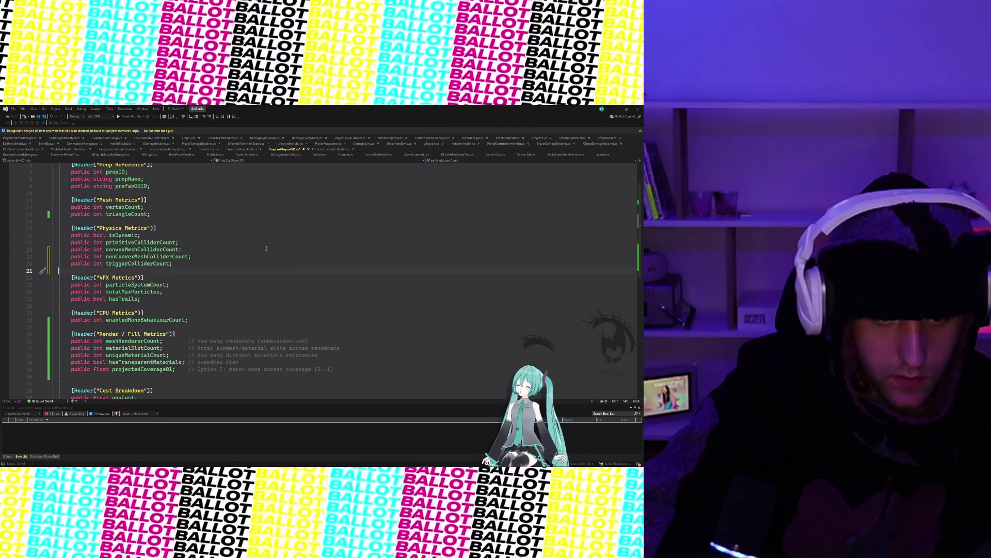
- Scroll through the PropCostReportSO fields, then switch to PropCostCalculatorEditor.cs
{"action": "scroll", "coordinate": [262, 254], "scroll_direction": "down", "scroll_amount": 4}
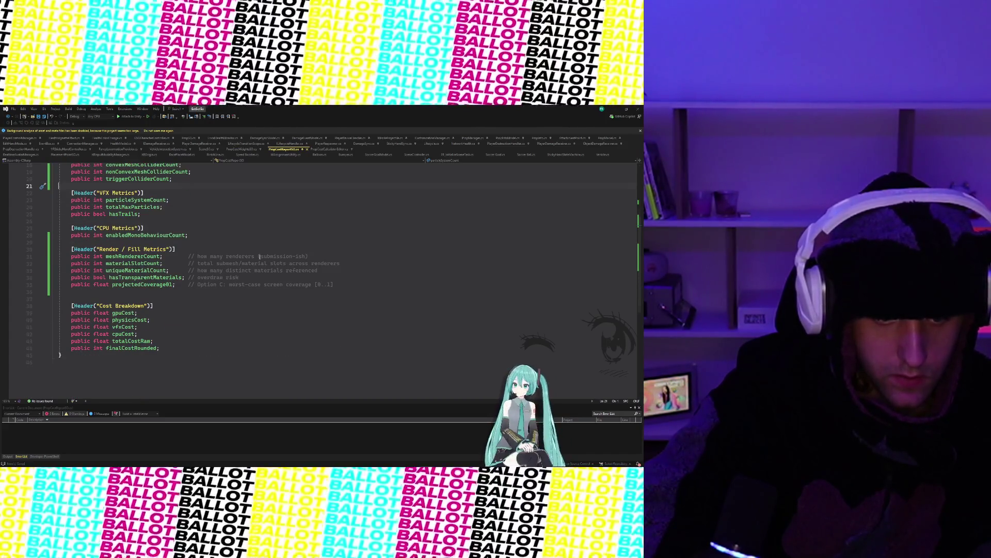
{"action": "scroll", "coordinate": [260, 256], "scroll_direction": "up", "scroll_amount": 6}
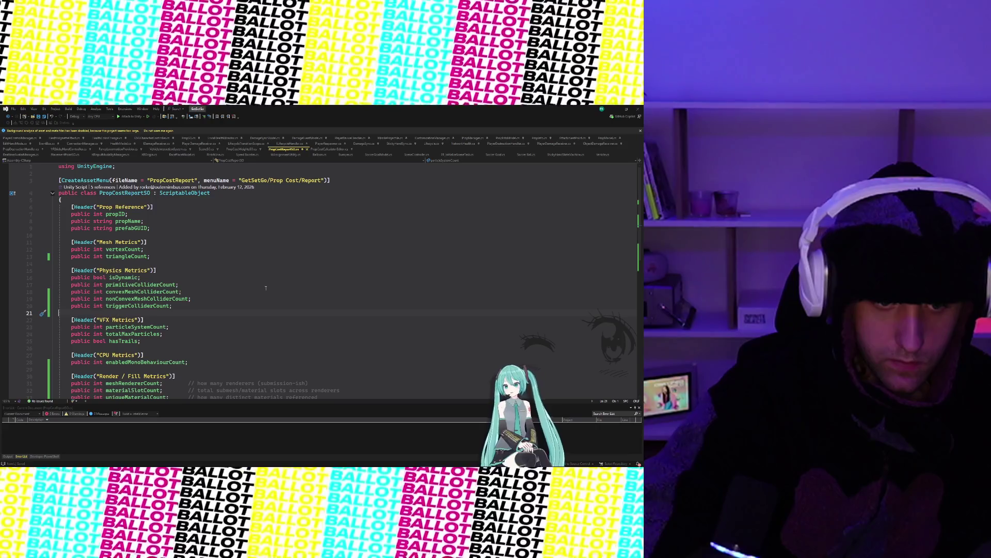
{"action": "left_click", "coordinate": [328, 148]}
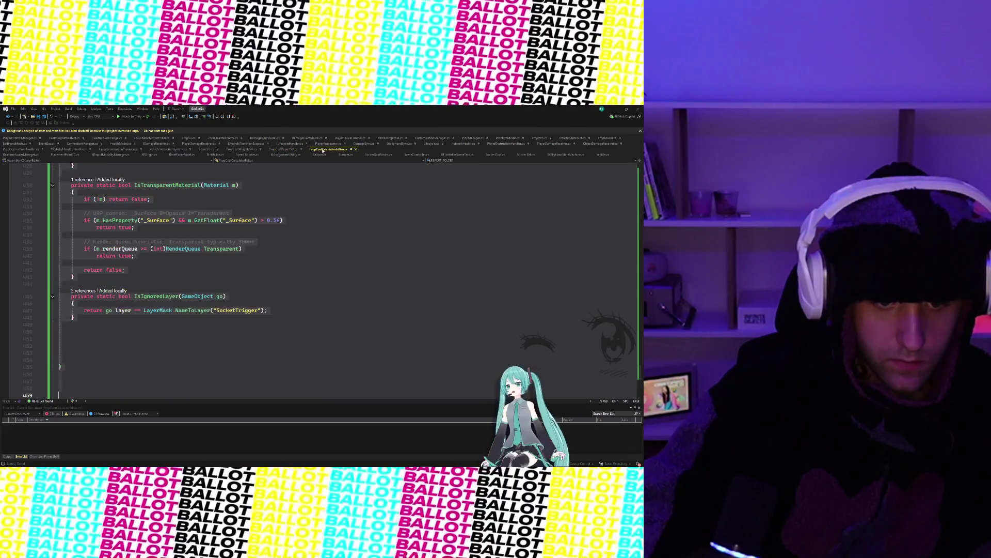
{"action": "scroll", "coordinate": [241, 278], "scroll_direction": "up", "scroll_amount": 20}
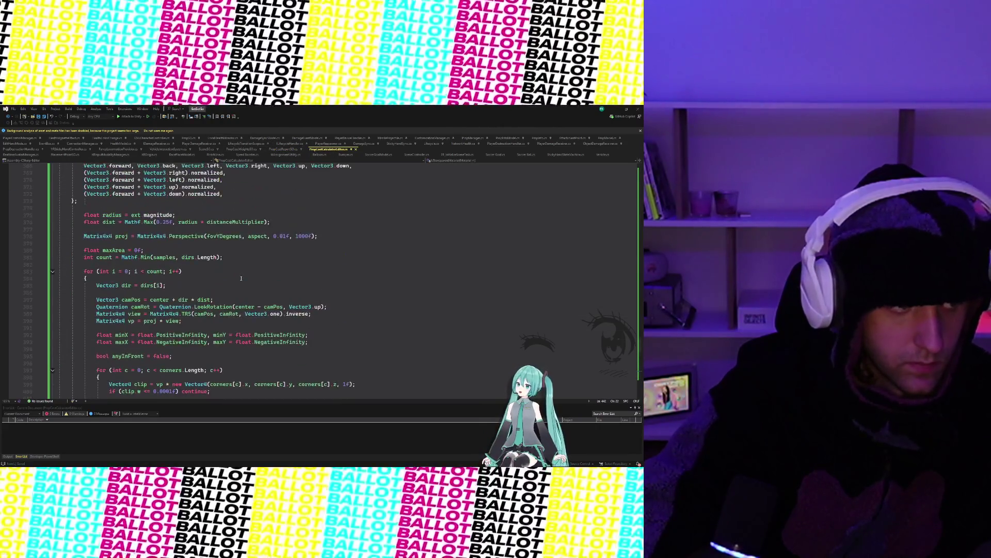
{"action": "scroll", "coordinate": [240, 280], "scroll_direction": "up", "scroll_amount": 20}
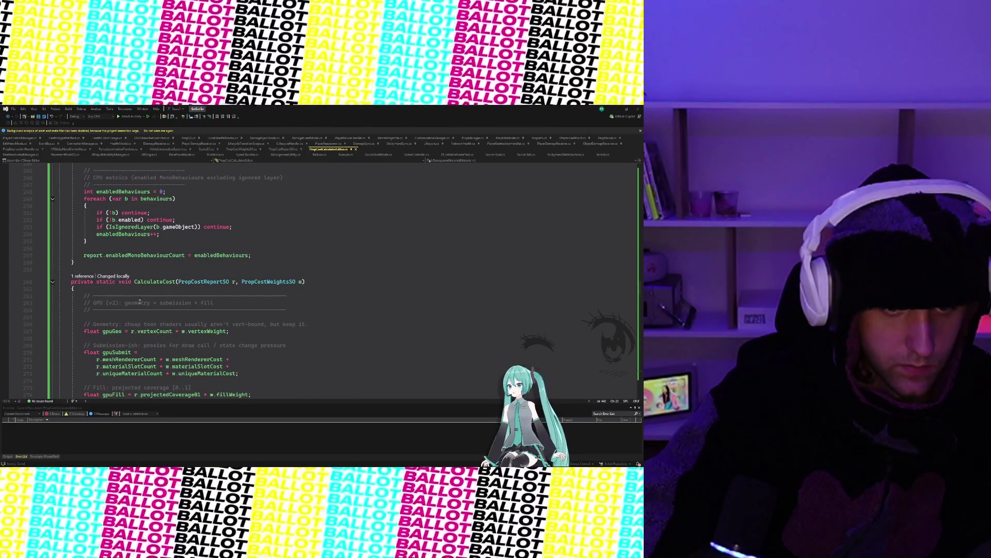
{"action": "scroll", "coordinate": [140, 301], "scroll_direction": "up", "scroll_amount": 5}
{"action": "scroll", "coordinate": [150, 298], "scroll_direction": "up", "scroll_amount": 7}
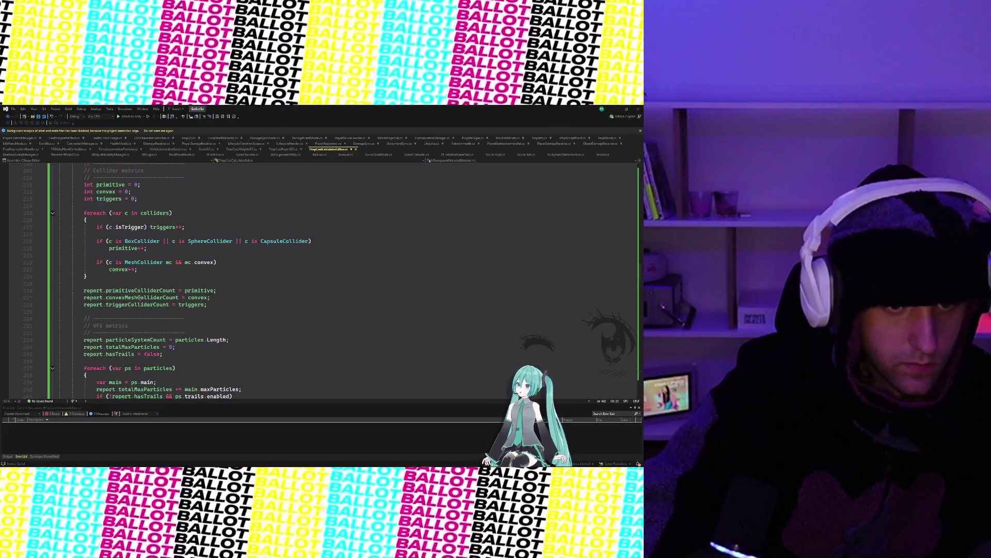
{"action": "scroll", "coordinate": [150, 298], "scroll_direction": "up", "scroll_amount": 20}
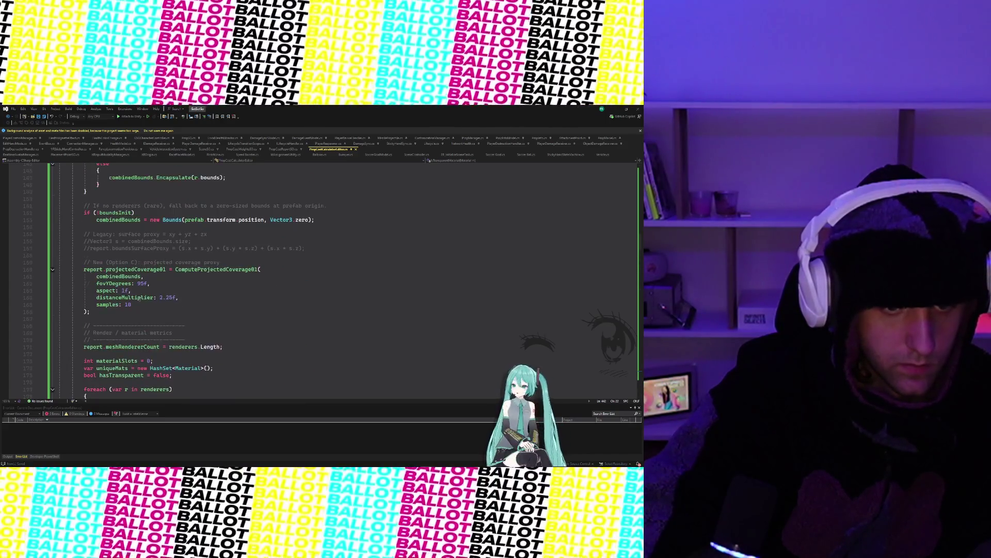
{"action": "scroll", "coordinate": [139, 299], "scroll_direction": "up", "scroll_amount": 7}
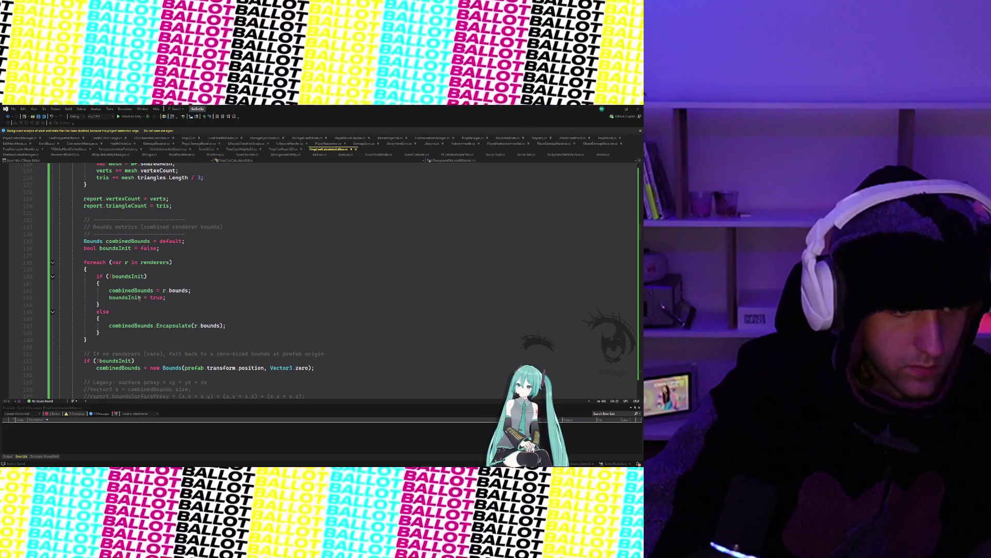
{"action": "scroll", "coordinate": [140, 298], "scroll_direction": "up", "scroll_amount": 14}
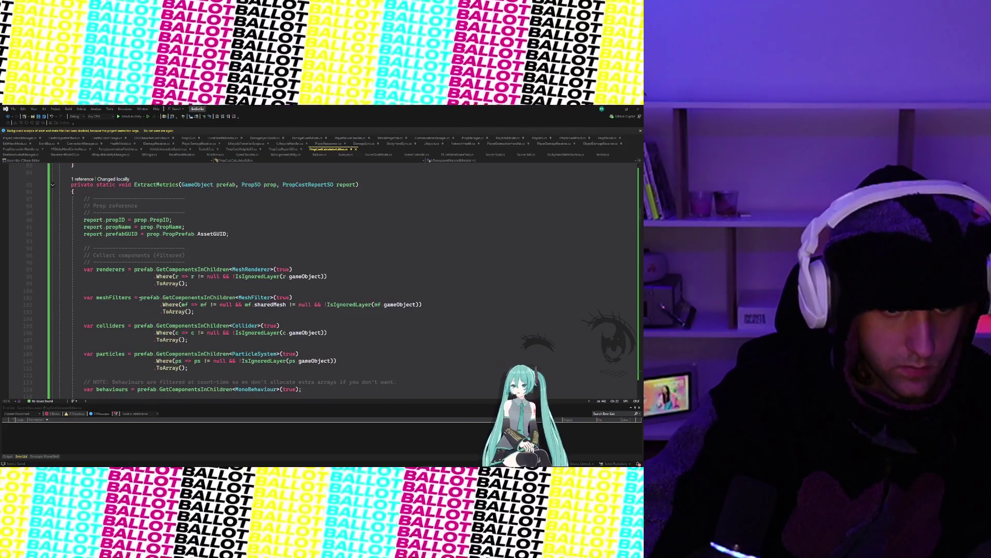
{"action": "scroll", "coordinate": [140, 298], "scroll_direction": "down", "scroll_amount": 20}
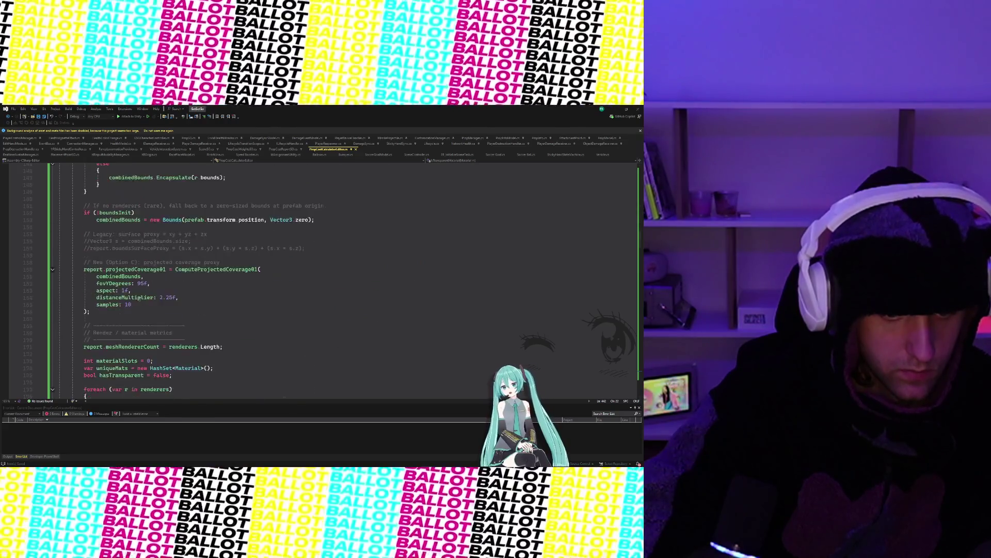
{"action": "scroll", "coordinate": [139, 298], "scroll_direction": "down", "scroll_amount": 12}
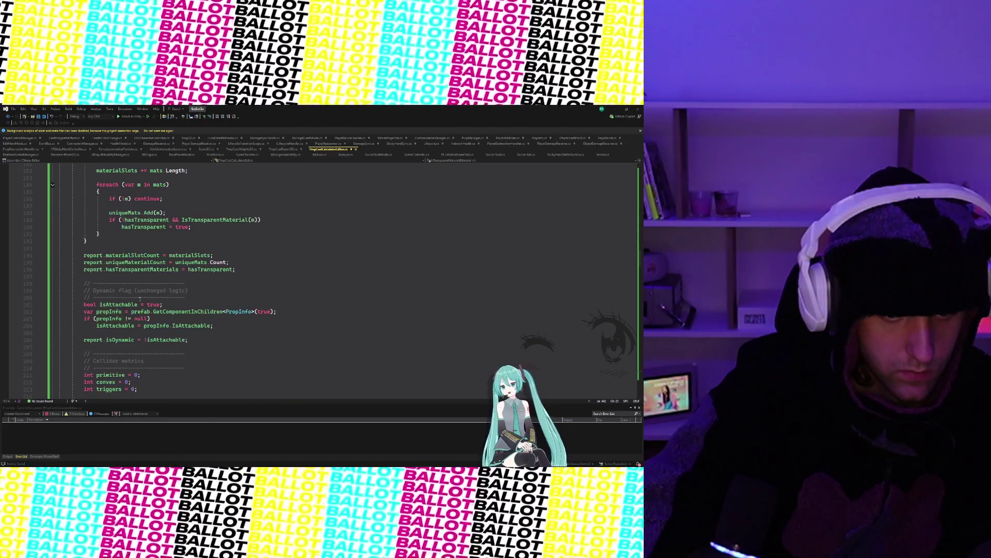
{"action": "scroll", "coordinate": [139, 299], "scroll_direction": "down", "scroll_amount": 6}
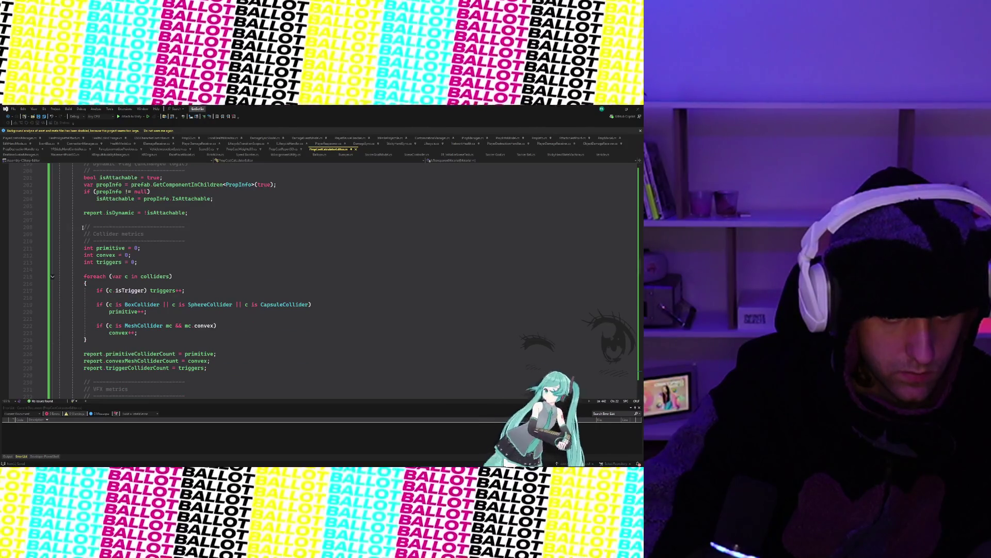
- Replace the collider metrics block (lines 208–228) with code counting non-convex mesh colliders separately
{"action": "mouse_move", "coordinate": [82, 228]}
{"action": "left_mouse_down"}
{"action": "mouse_move", "coordinate": [139, 333]}
{"action": "mouse_move", "coordinate": [196, 369]}
{"action": "mouse_move", "coordinate": [215, 368]}
{"action": "left_mouse_up"}
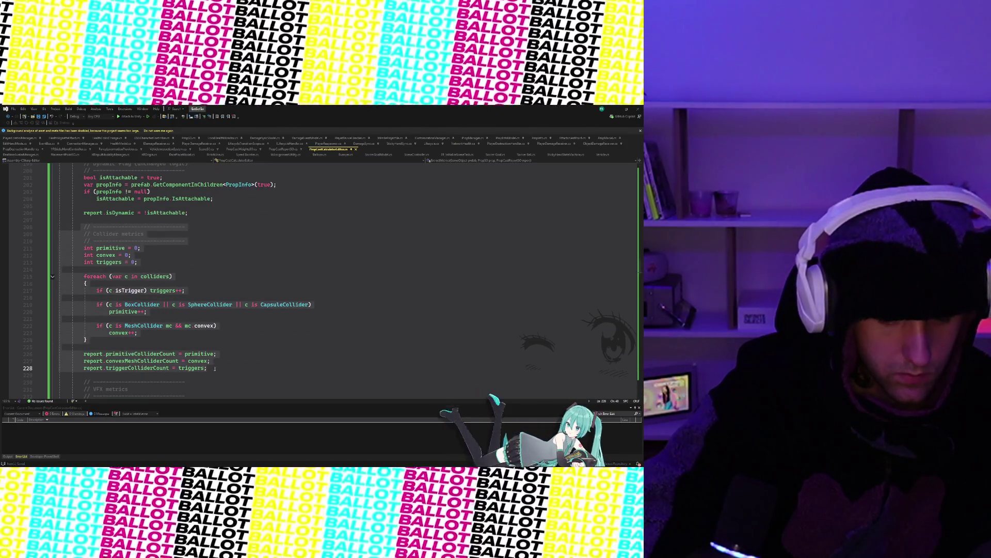
{"action": "key", "text": "ctrl+v"}
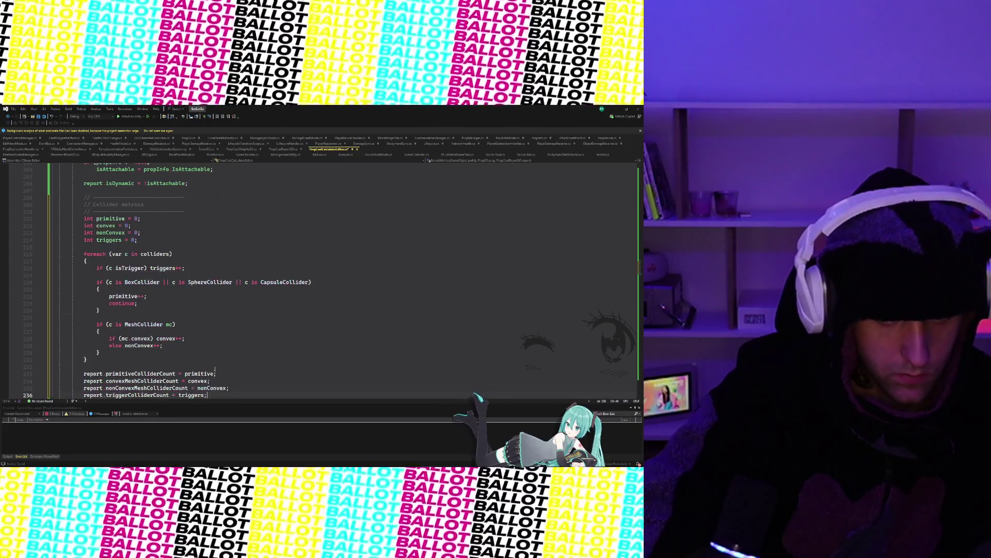
{"action": "scroll", "coordinate": [215, 368], "scroll_direction": "down", "scroll_amount": 4}
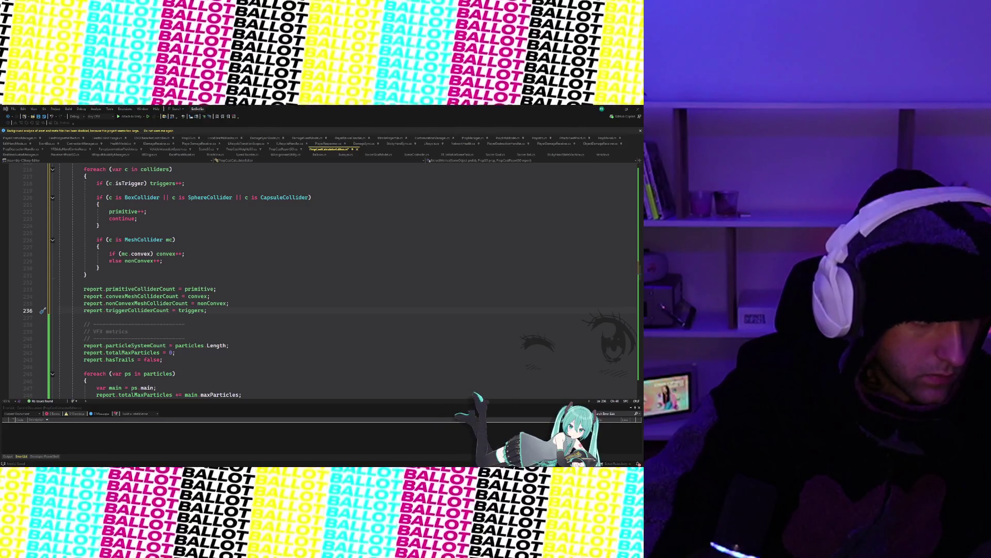
{"action": "scroll", "coordinate": [320, 279], "scroll_direction": "down", "scroll_amount": 10}
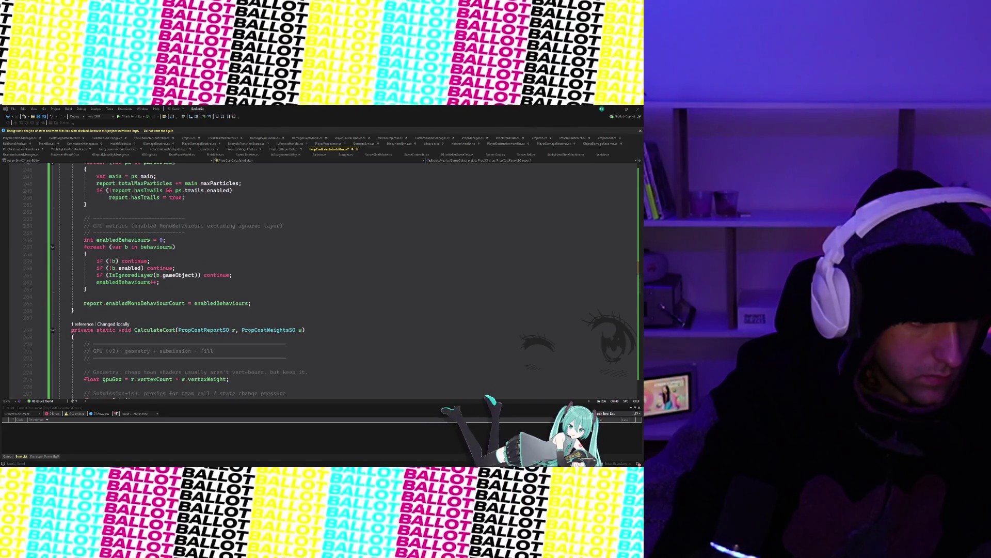
{"action": "scroll", "coordinate": [169, 380], "scroll_direction": "down", "scroll_amount": 10}
{"action": "scroll", "coordinate": [150, 361], "scroll_direction": "up", "scroll_amount": 8}
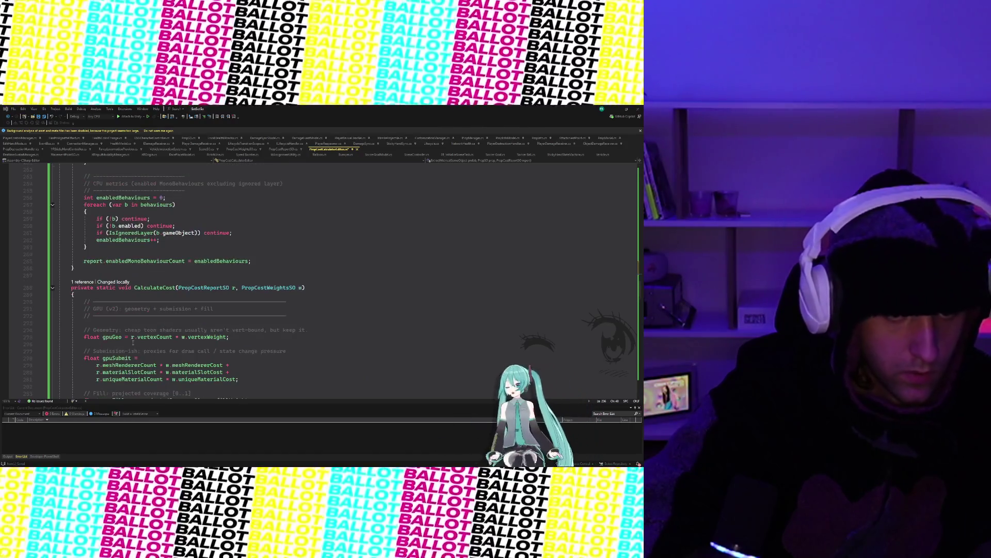
- Replace physics cost lines 297–299 with terms adding nonConvexMeshColliderCount × nonConvexMeshColliderCost
{"action": "scroll", "coordinate": [133, 342], "scroll_direction": "down", "scroll_amount": 2}
{"action": "scroll", "coordinate": [132, 342], "scroll_direction": "down", "scroll_amount": 8}
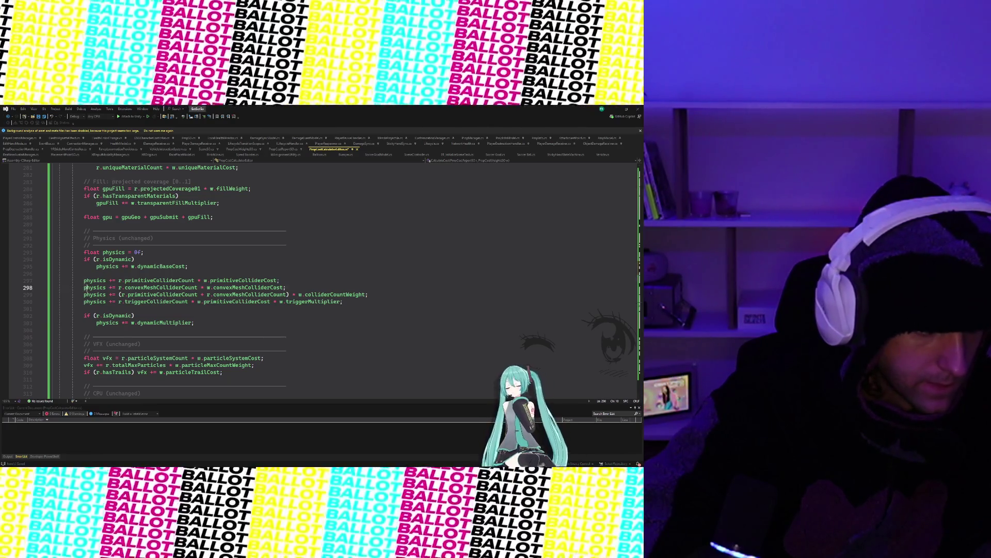
{"action": "mouse_move", "coordinate": [84, 287]}
{"action": "left_mouse_down"}
{"action": "mouse_move", "coordinate": [134, 301]}
{"action": "mouse_move", "coordinate": [367, 295]}
{"action": "left_mouse_up"}
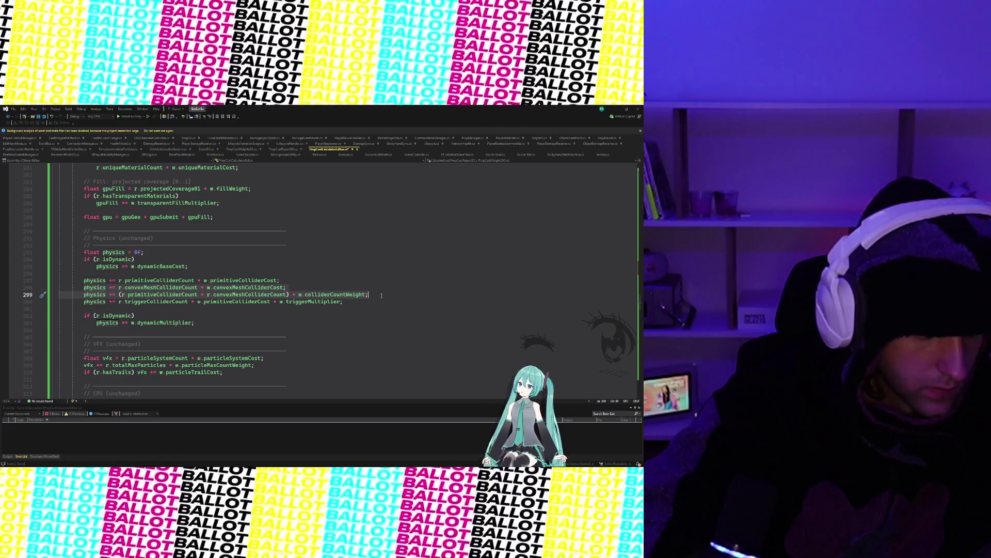
{"action": "type", "text": "physics += r.primitiveColliderCount * w.primitiveColliderCost;         physics += r.convexMeshColliderCount * w.convexMeshColliderCost;         physics += r.nonConvexMeshColliderCount * w.nonConvexMeshColliderCost;          physics += (r.primitiveColliderCount + r.convexMeshColliderCount + r.nonConvexMeshColliderCount)                    * w.colliderCountWeight;"}
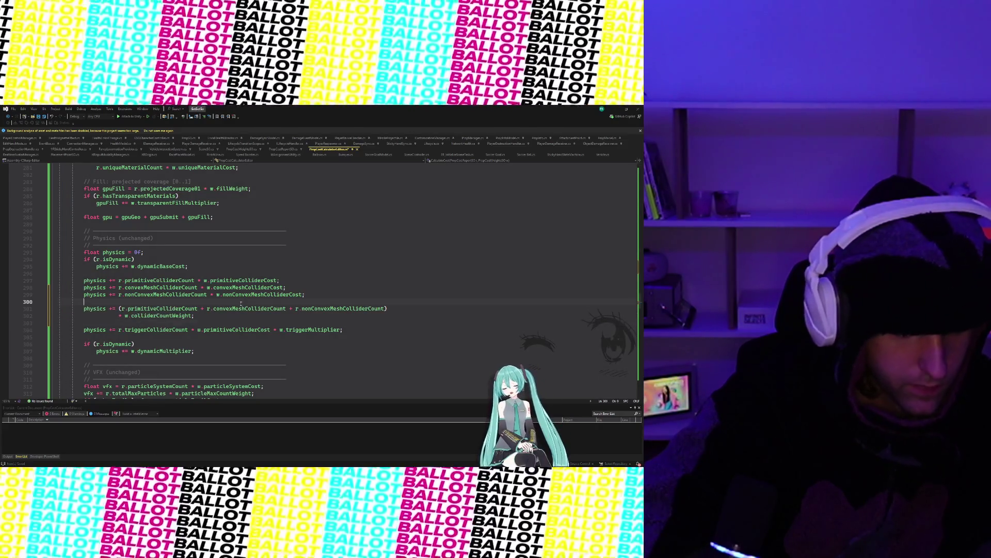
{"action": "left_click", "coordinate": [198, 302]}
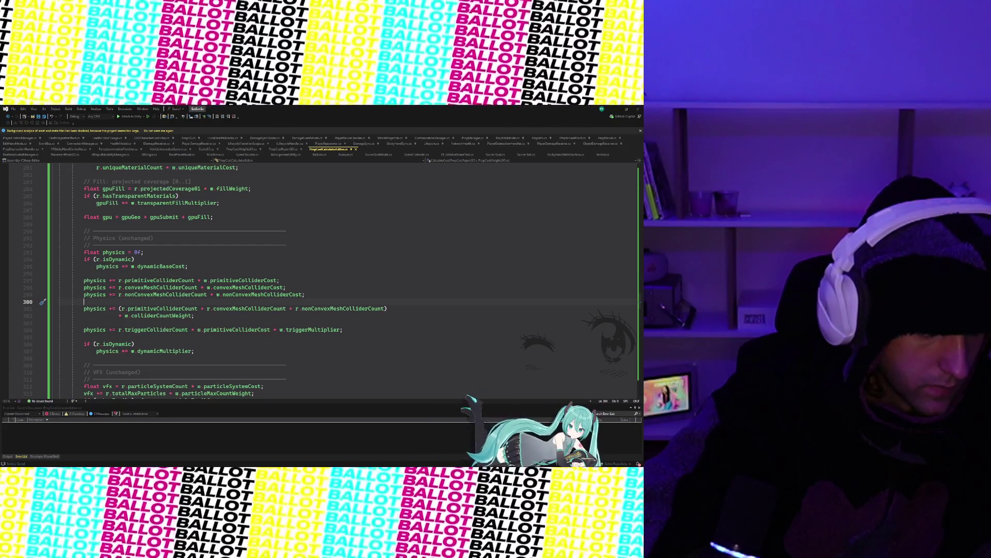
- Check the Unity console for warnings and bring the Unity editor back to the front
{"action": "left_click", "coordinate": [616, 107]}
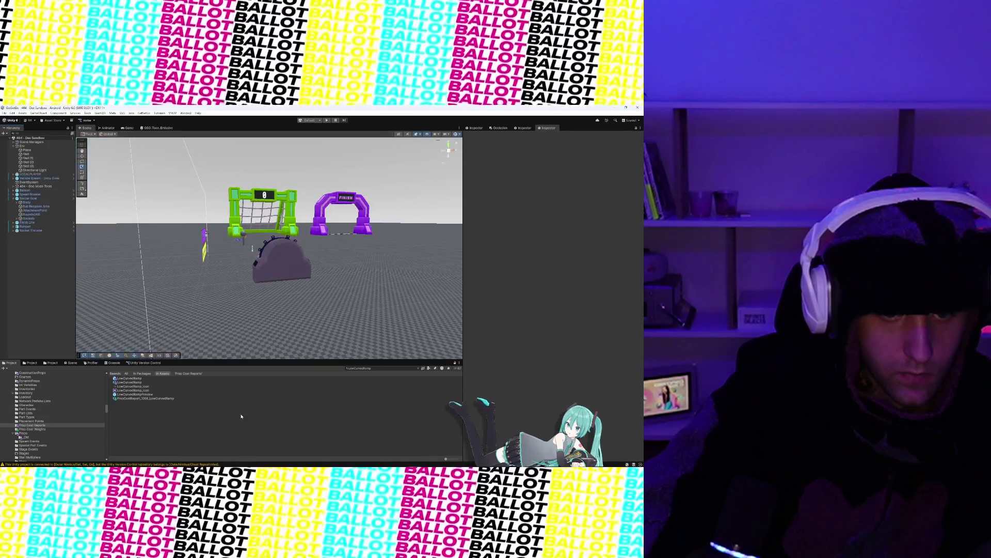
{"action": "left_click", "coordinate": [115, 364]}
{"action": "left_click", "coordinate": [427, 461]}
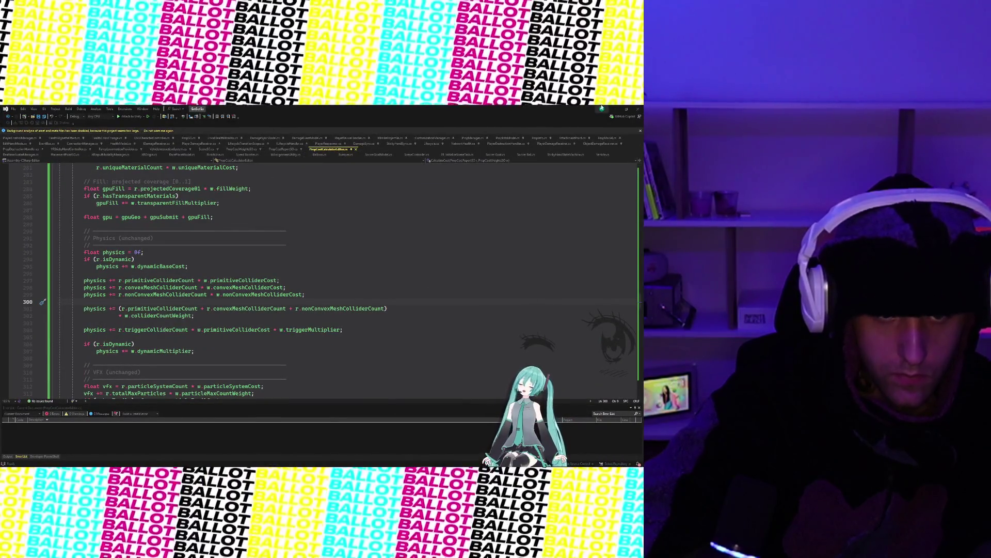
{"action": "left_click", "coordinate": [614, 108]}
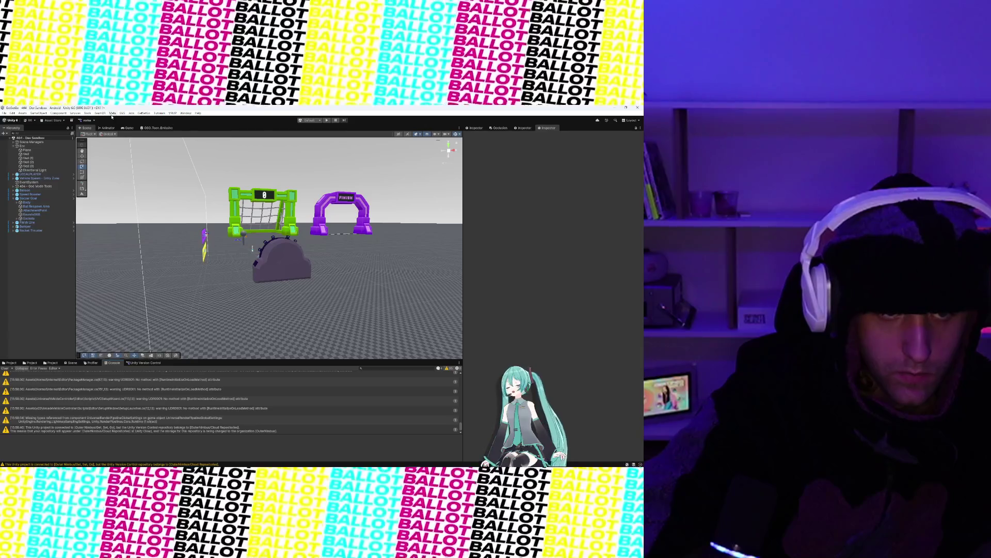
- Run Tools > GetSetGo > Recalculate All Prop Costs and open PropCostReport_1008_LowCurvedRamp
{"action": "left_click", "coordinate": [88, 113]}
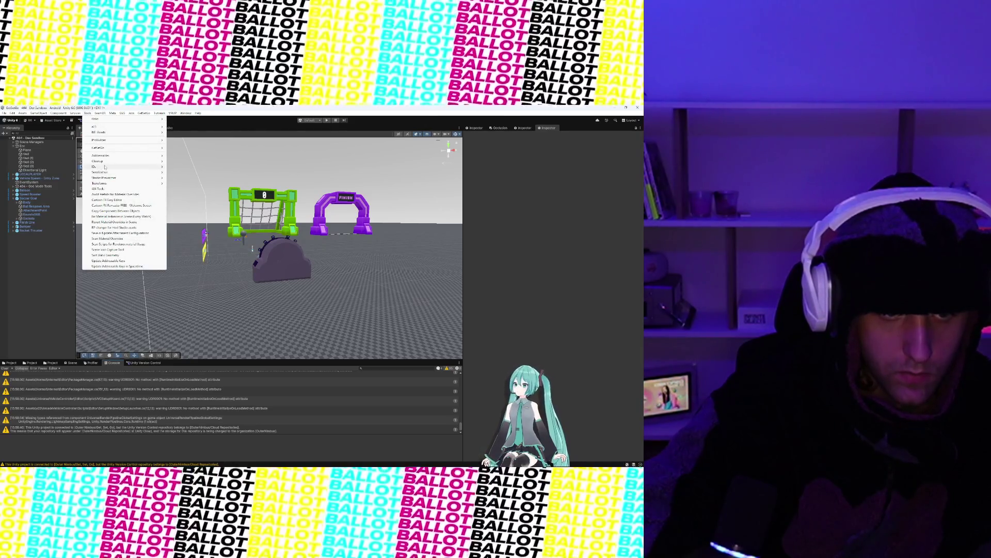
{"action": "mouse_move", "coordinate": [129, 148]}
{"action": "left_click", "coordinate": [200, 178]}
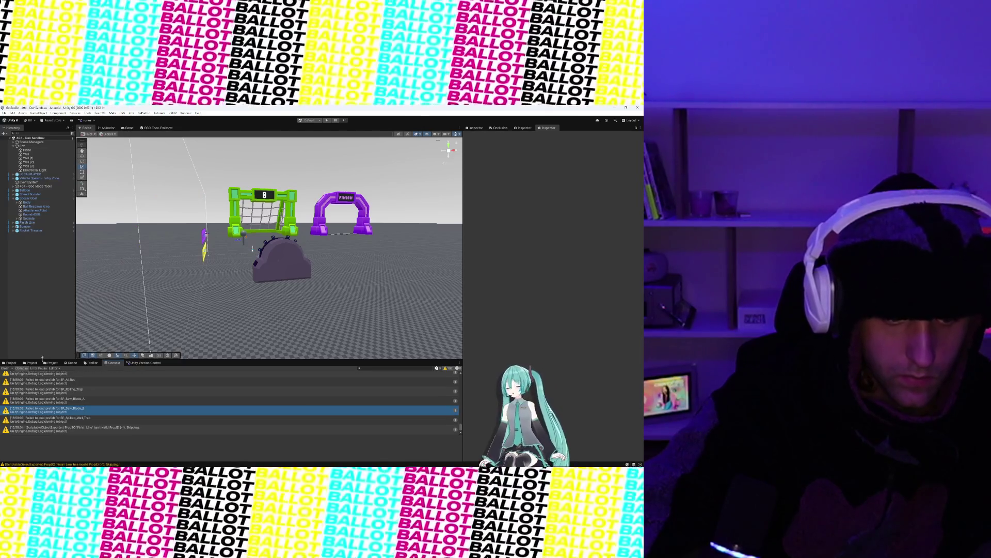
{"action": "left_click", "coordinate": [11, 363]}
{"action": "left_click", "coordinate": [146, 398]}
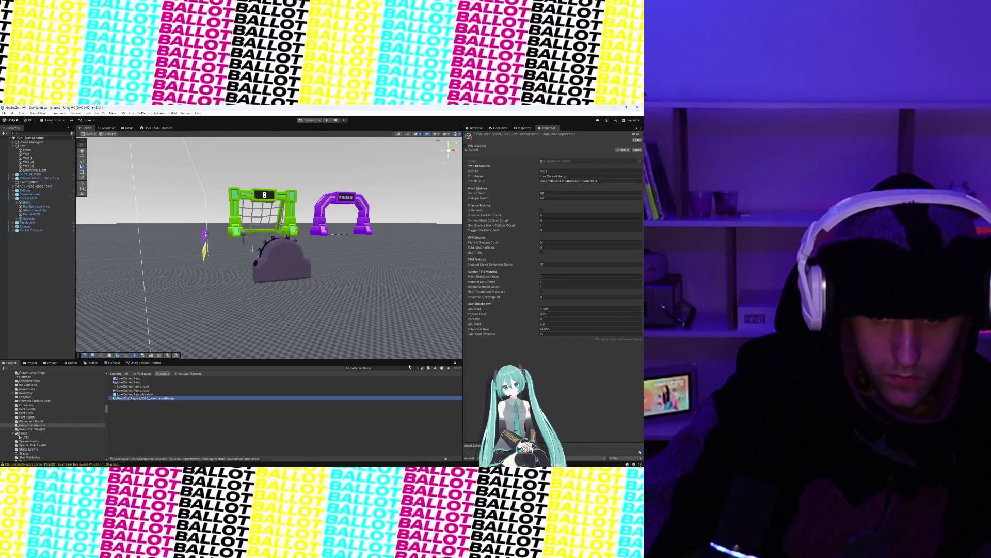
- Clear the LowCurvedRamp filter and inspect the Ralph, Landmine, Roof, Rocket Thruster and Half Box reports
{"action": "left_click", "coordinate": [419, 368]}
{"action": "key", "text": "ctrl+BackSpace"}
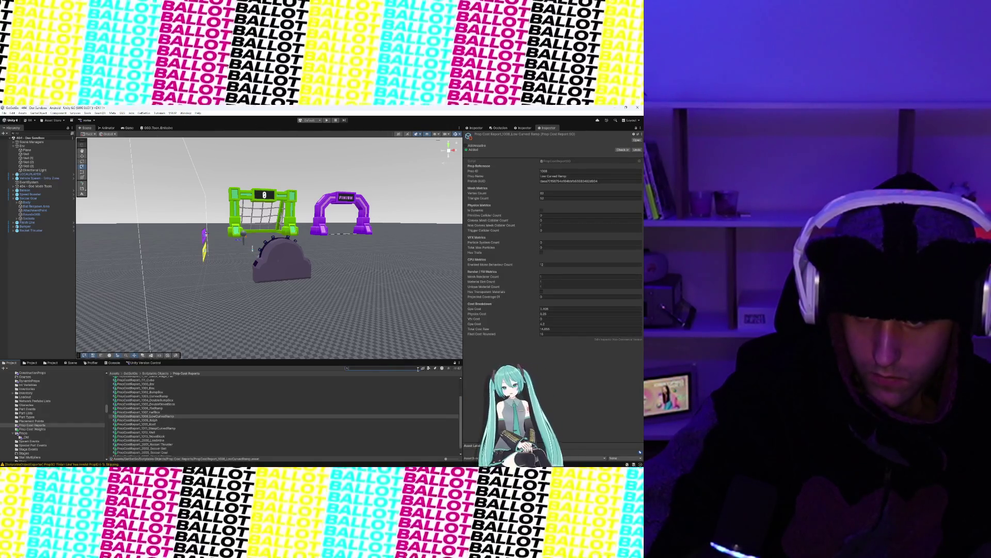
{"action": "left_click", "coordinate": [146, 416]}
{"action": "left_click", "coordinate": [140, 420]}
{"action": "left_click", "coordinate": [147, 440]}
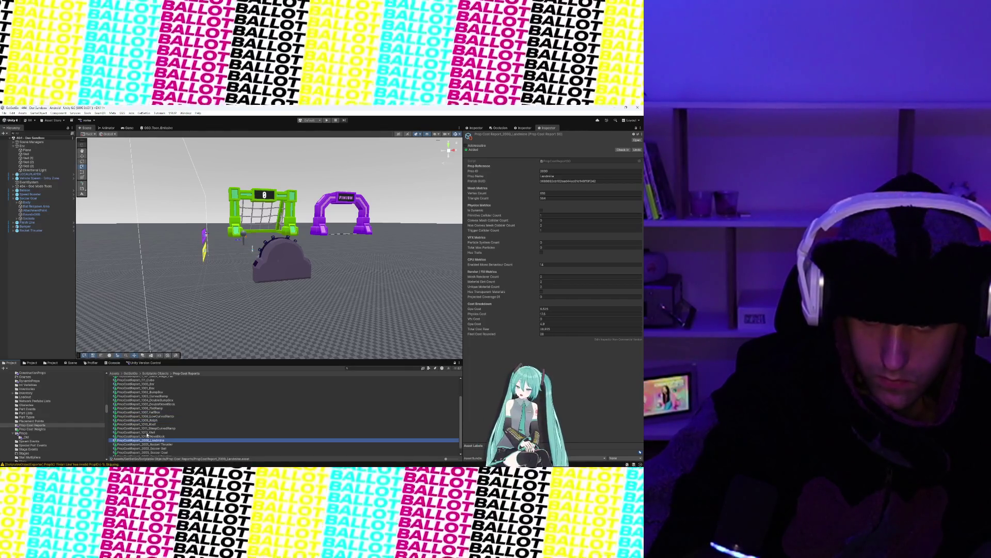
{"action": "scroll", "coordinate": [150, 423], "scroll_direction": "down", "scroll_amount": 1}
{"action": "left_click", "coordinate": [151, 413]}
{"action": "left_click", "coordinate": [150, 410]}
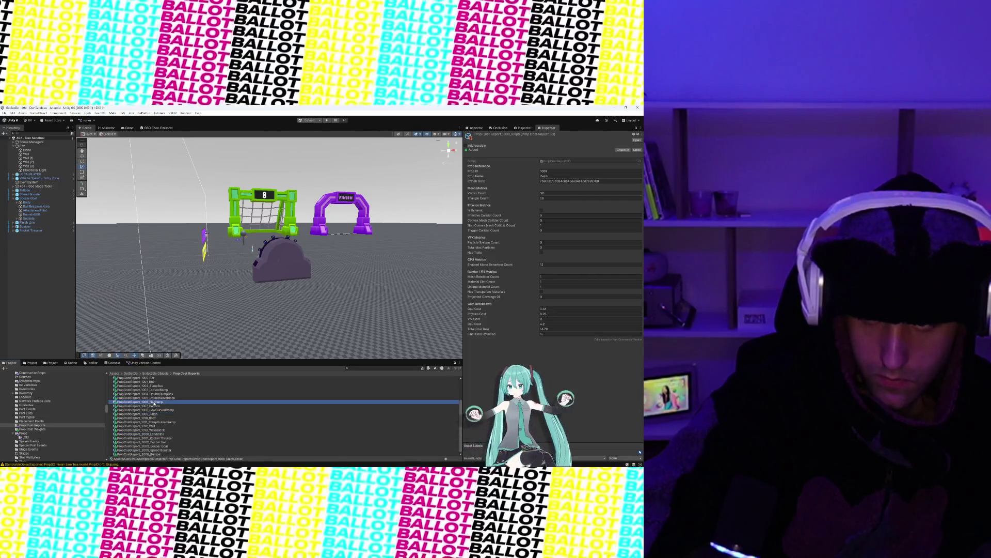
{"action": "left_click", "coordinate": [162, 418]}
{"action": "left_click", "coordinate": [159, 439]}
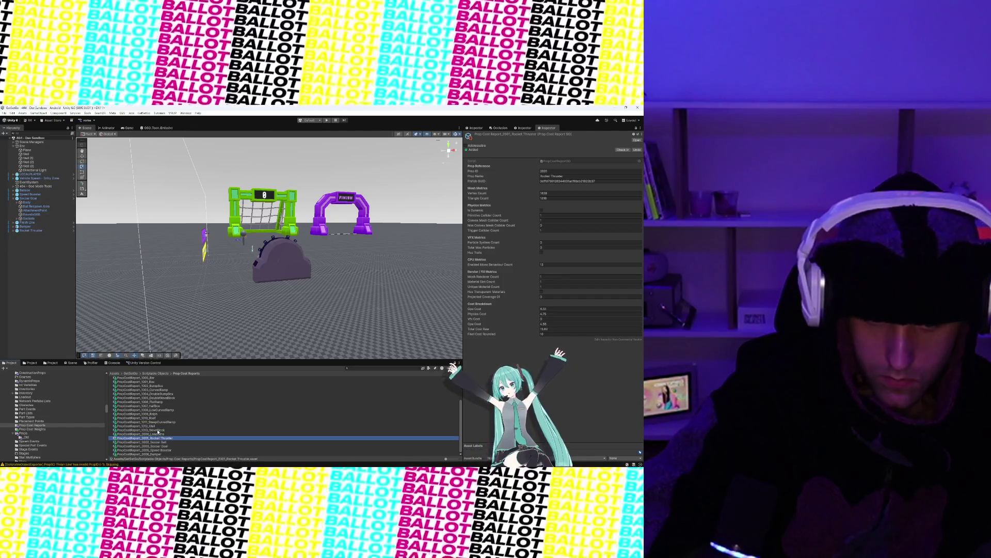
{"action": "left_click", "coordinate": [153, 406]}
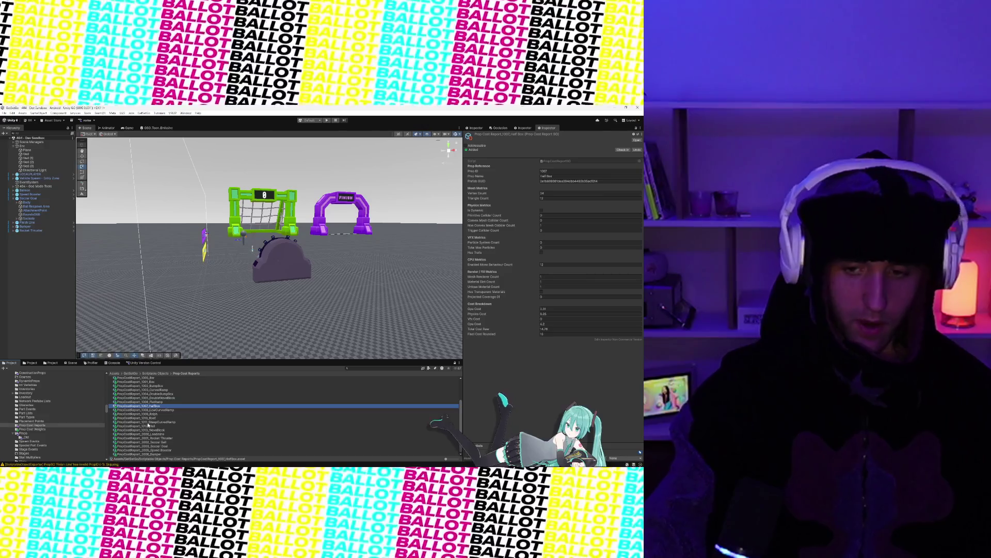
{"action": "key", "text": "Down"}
{"action": "left_click", "coordinate": [147, 389]}
{"action": "left_click", "coordinate": [155, 418]}
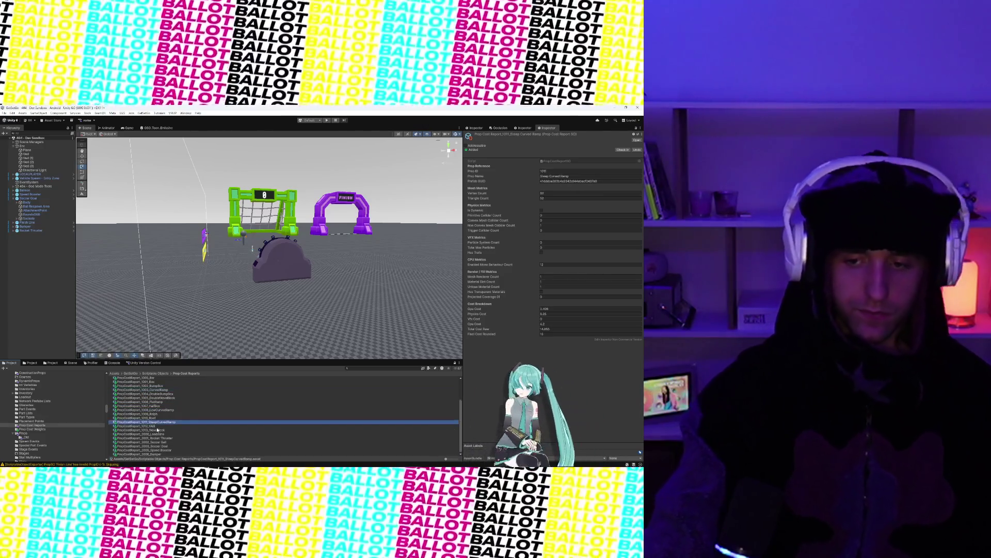
{"action": "left_click", "coordinate": [158, 414]}
{"action": "left_click", "coordinate": [159, 407]}
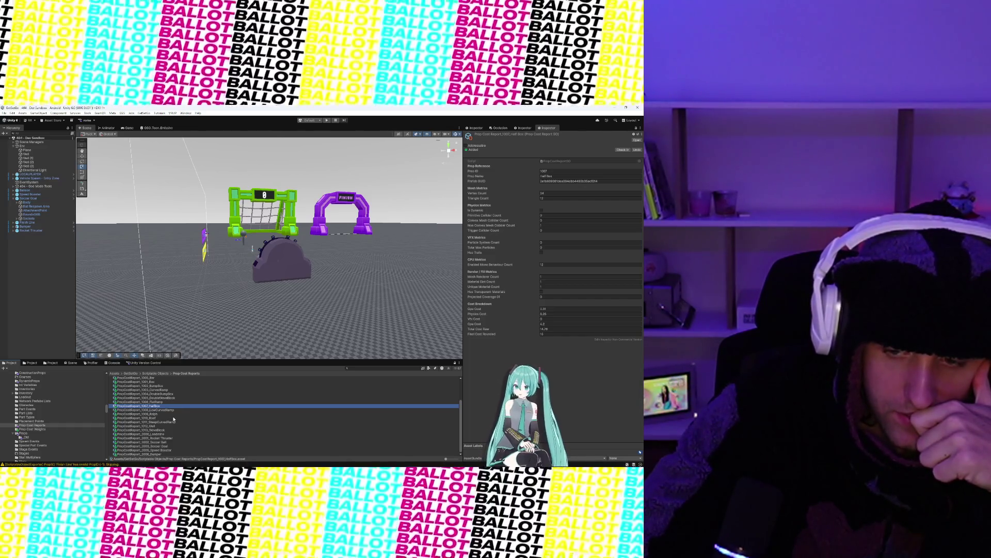
{"action": "left_click", "coordinate": [173, 430]}
- Compare the Soccer Goal, Soccer Ball and Speed Booster cost reports, ending on the Roof report
{"action": "left_click", "coordinate": [168, 442]}
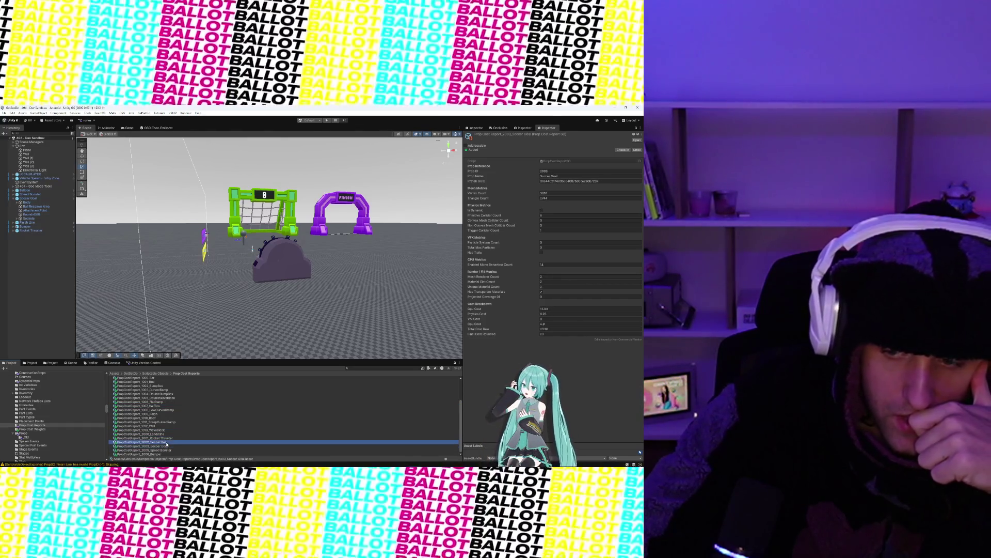
{"action": "left_click", "coordinate": [169, 442]}
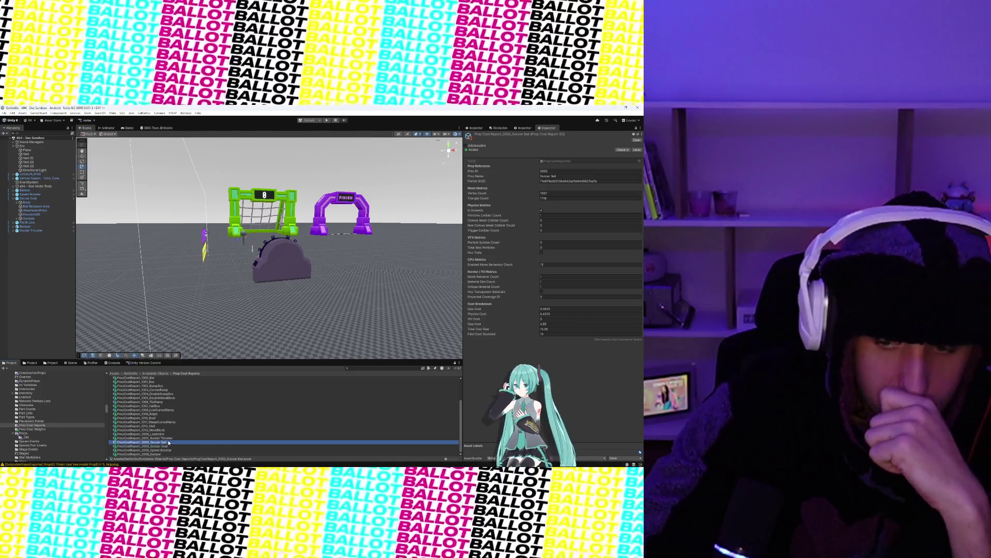
{"action": "left_click", "coordinate": [168, 445]}
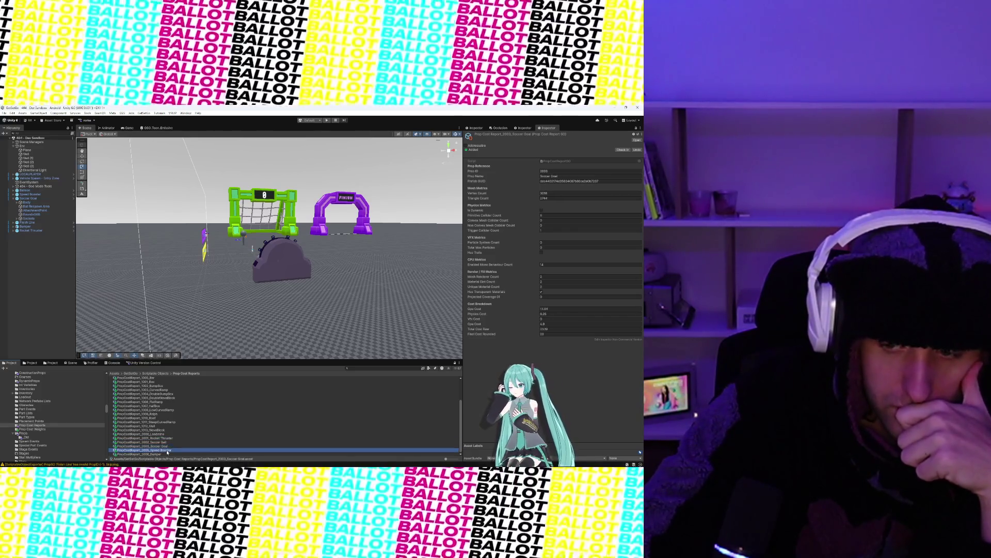
{"action": "left_click", "coordinate": [168, 450]}
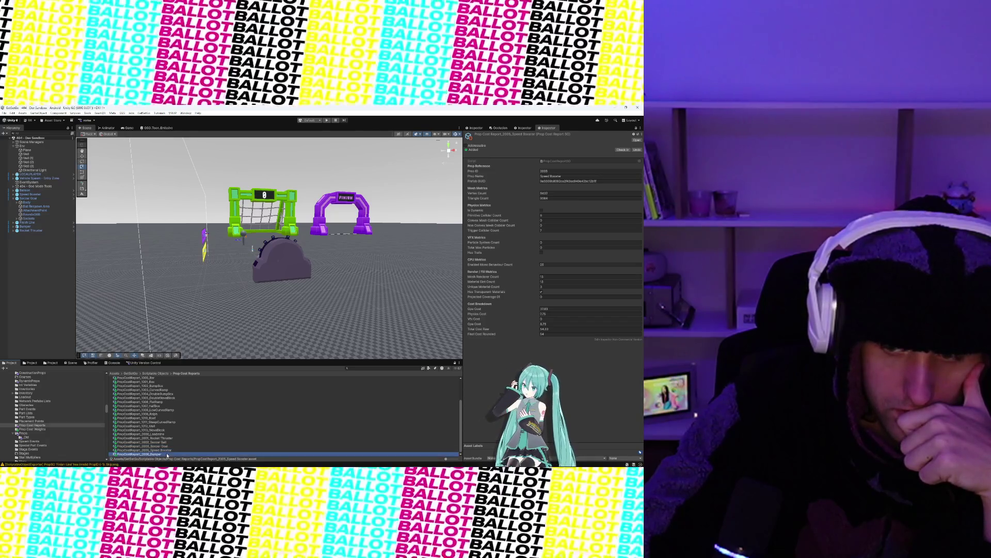
{"action": "left_click", "coordinate": [166, 450]}
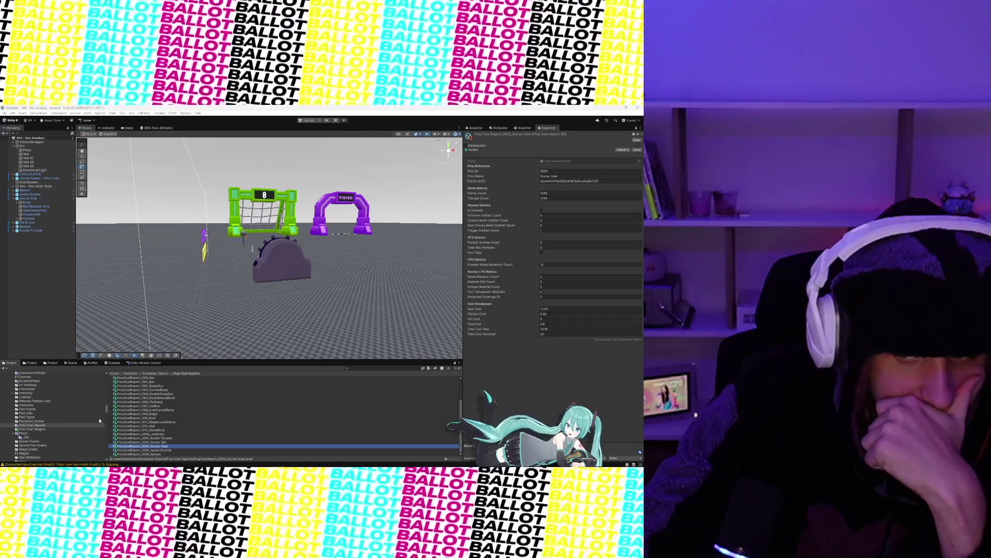
{"action": "left_click", "coordinate": [145, 450]}
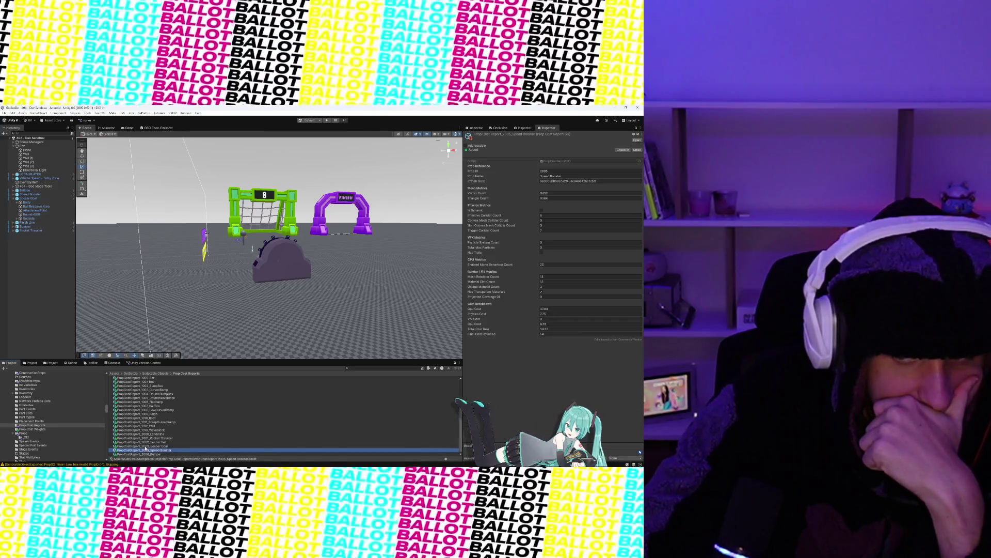
{"action": "key", "text": "Up"}
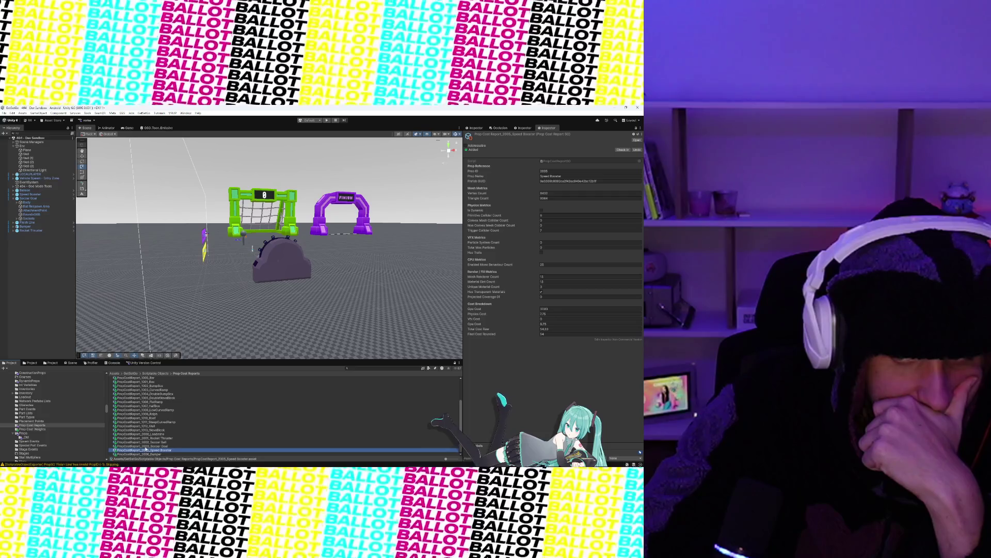
{"action": "key", "text": "Down"}
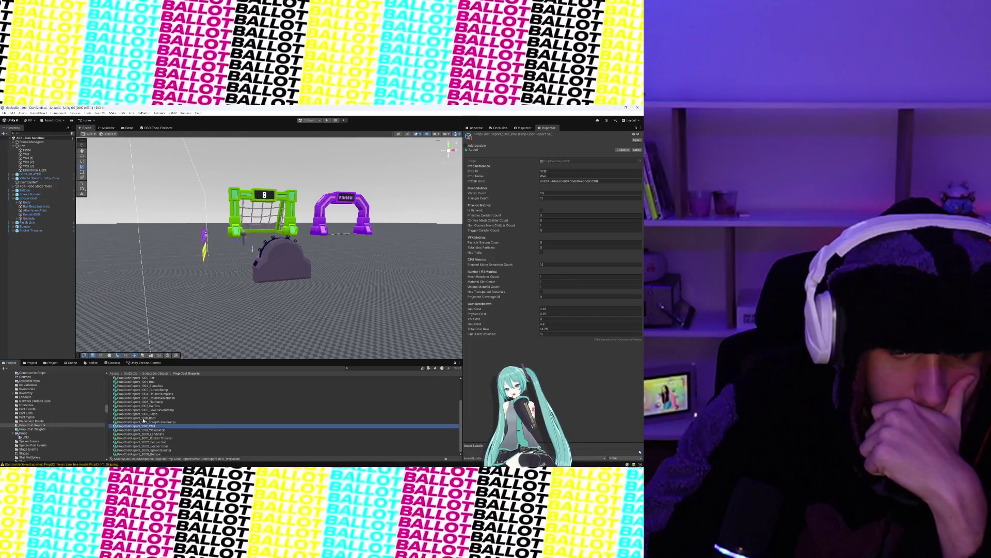
{"action": "key", "text": "Up"}
{"action": "key", "text": "Up"}
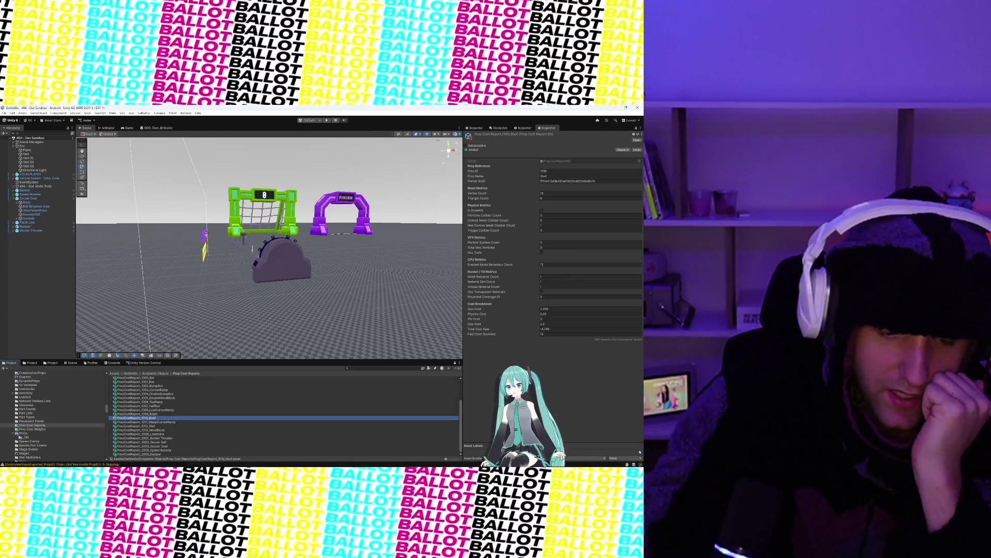
- Show the PropCostReport_2002 soccer prop's cost report in the Inspector
{"action": "left_click", "coordinate": [158, 443]}
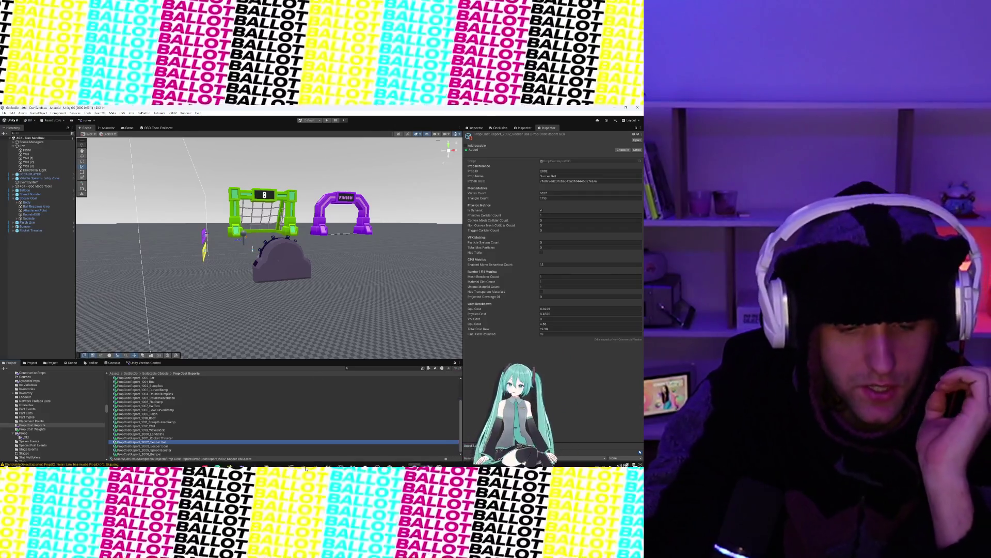
- In Visual Studio, bring up PropCostWeightsSO.cs and review the GPU submission and meshRendererCost weights
{"action": "left_click", "coordinate": [425, 463]}
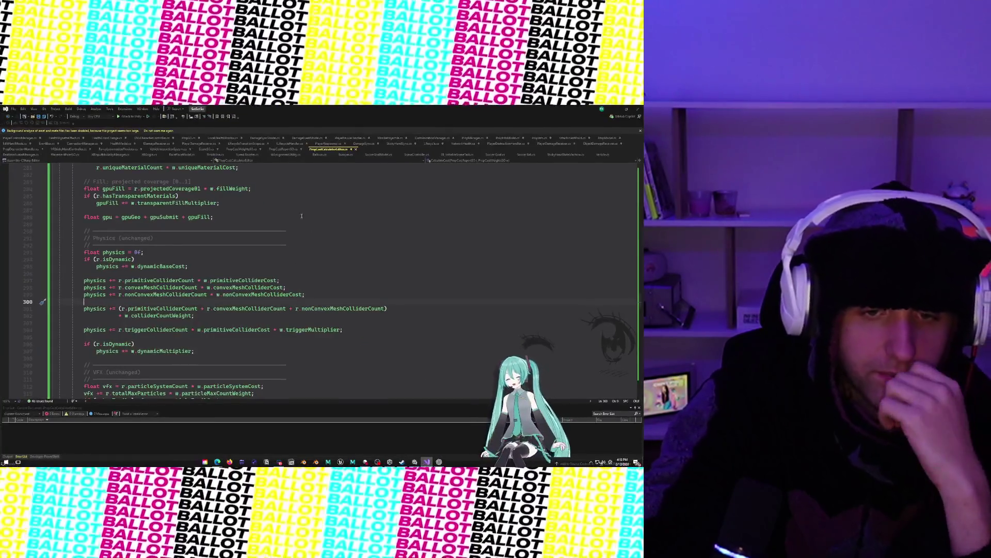
{"action": "key", "text": "ctrl+Tab"}
{"action": "scroll", "coordinate": [227, 263], "scroll_direction": "up", "scroll_amount": 2}
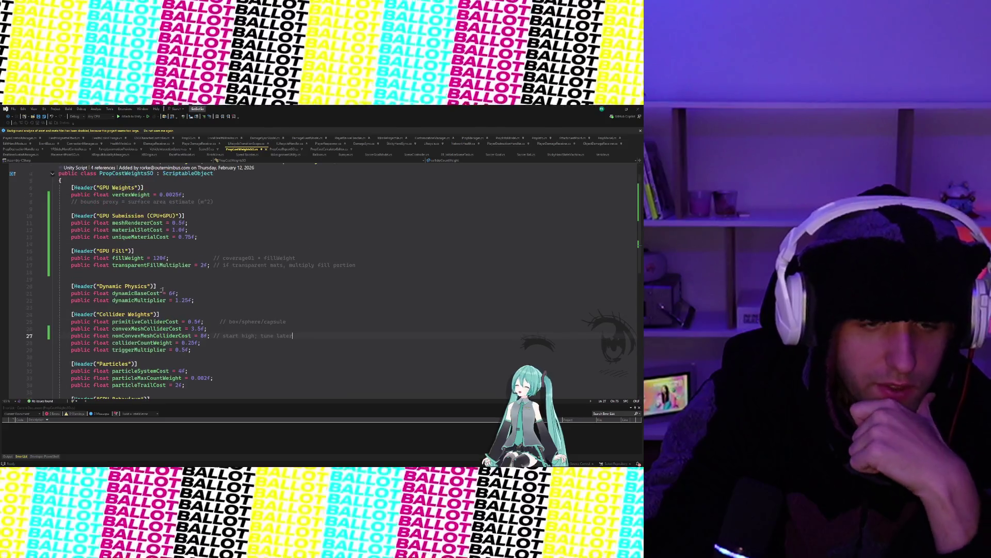
{"action": "scroll", "coordinate": [227, 263], "scroll_direction": "down", "scroll_amount": 2}
{"action": "scroll", "coordinate": [110, 227], "scroll_direction": "up", "scroll_amount": 2}
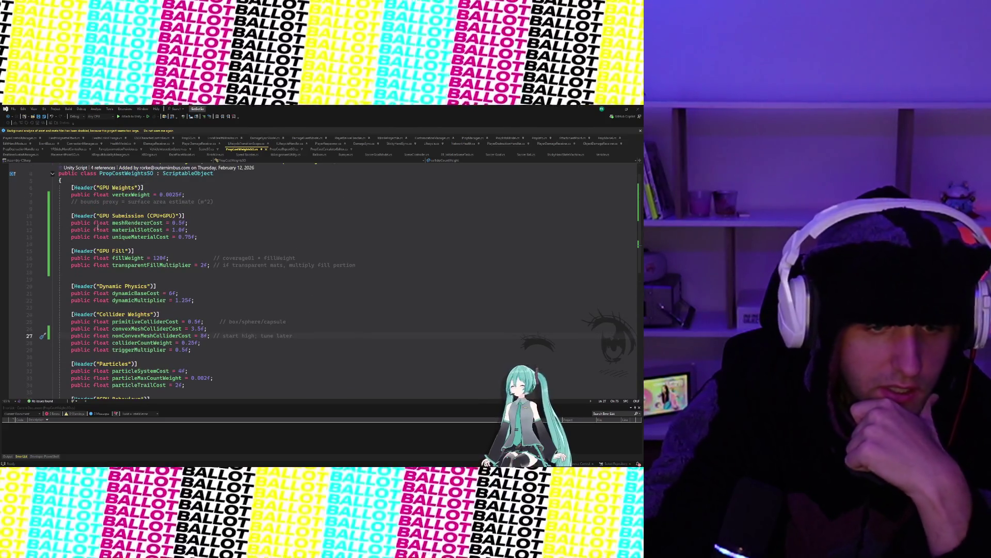
{"action": "left_click_drag", "start_coordinate": [60, 222], "coordinate": [197, 238]}
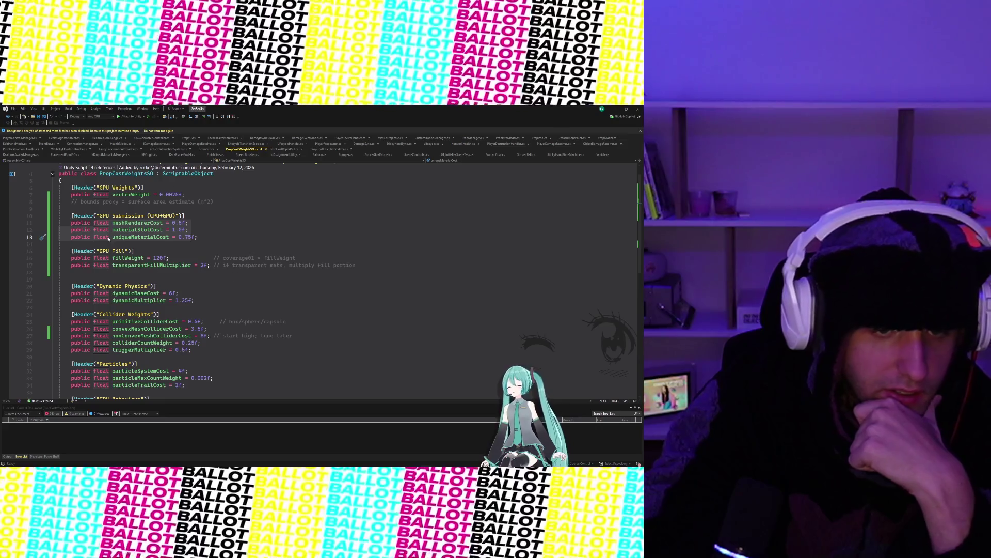
{"action": "left_click", "coordinate": [159, 222]}
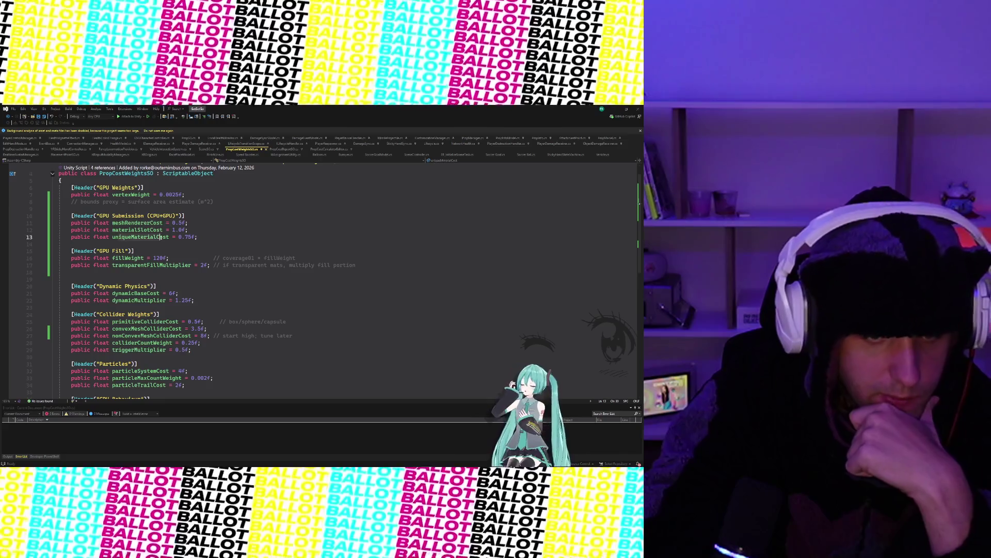
- Check the fillWeight, vertexWeight and nonConvexMeshColliderCost weights, then return to Unity
{"action": "scroll", "coordinate": [121, 238], "scroll_direction": "down", "scroll_amount": 1}
{"action": "left_click", "coordinate": [117, 237]}
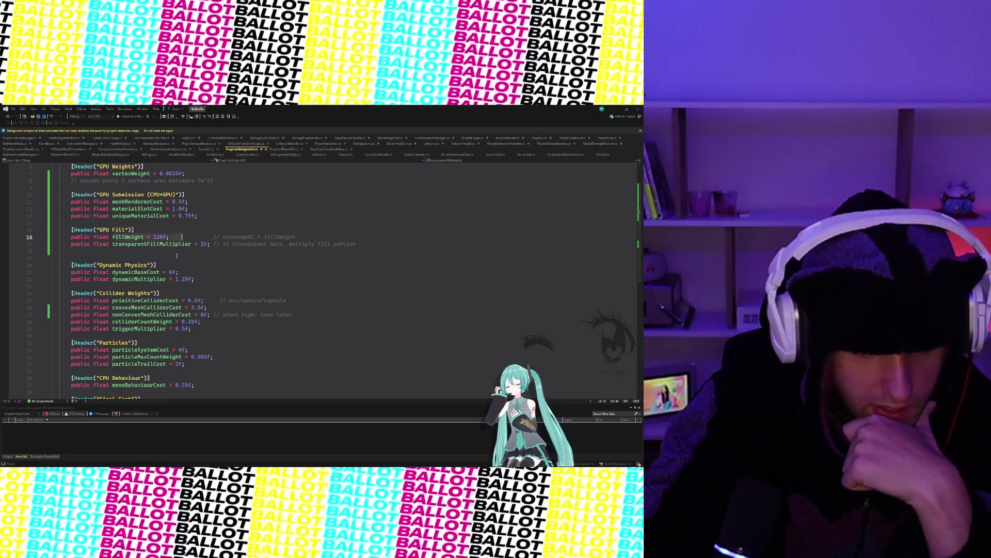
{"action": "scroll", "coordinate": [189, 269], "scroll_direction": "down", "scroll_amount": 1}
{"action": "scroll", "coordinate": [189, 269], "scroll_direction": "down", "scroll_amount": 1}
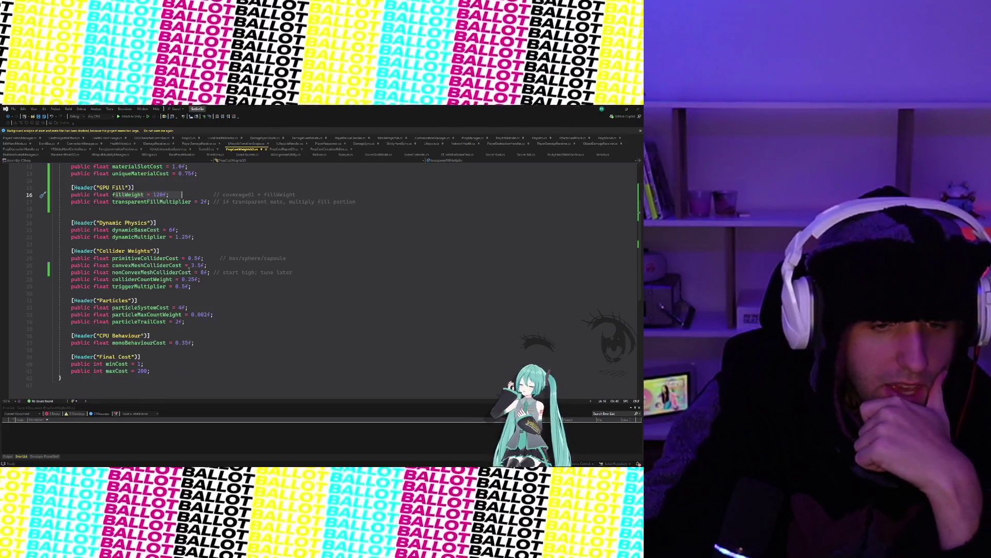
{"action": "scroll", "coordinate": [189, 269], "scroll_direction": "up", "scroll_amount": 4}
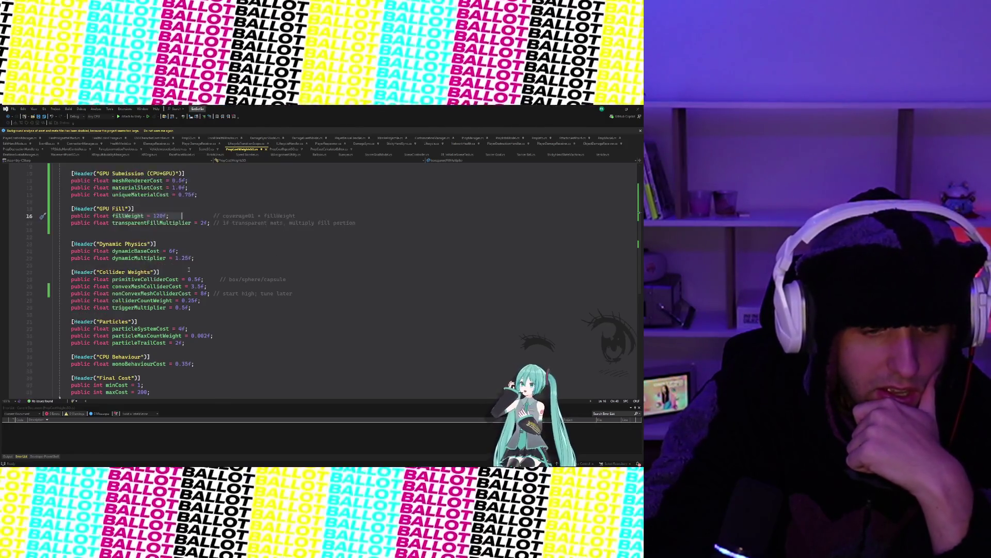
{"action": "left_click", "coordinate": [195, 215]}
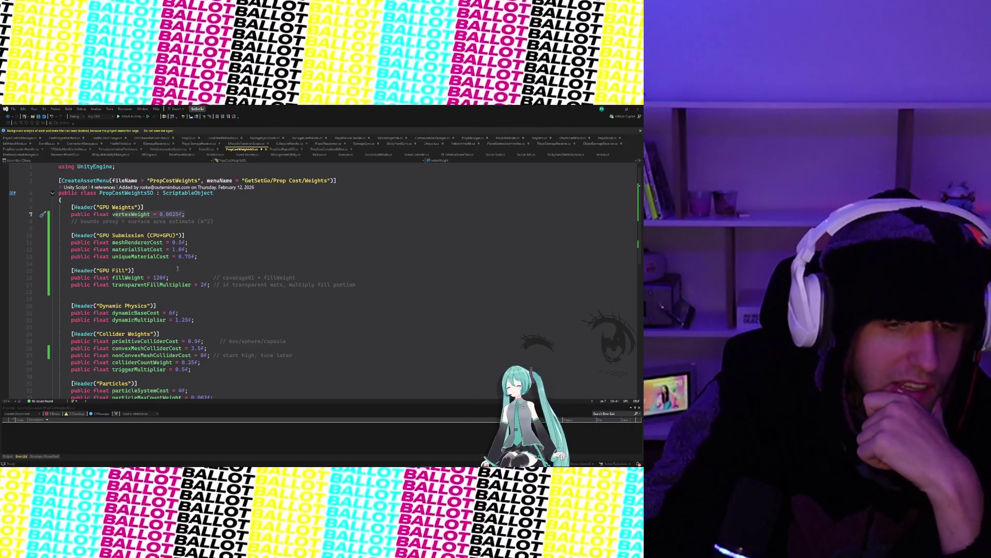
{"action": "scroll", "coordinate": [177, 269], "scroll_direction": "down", "scroll_amount": 2}
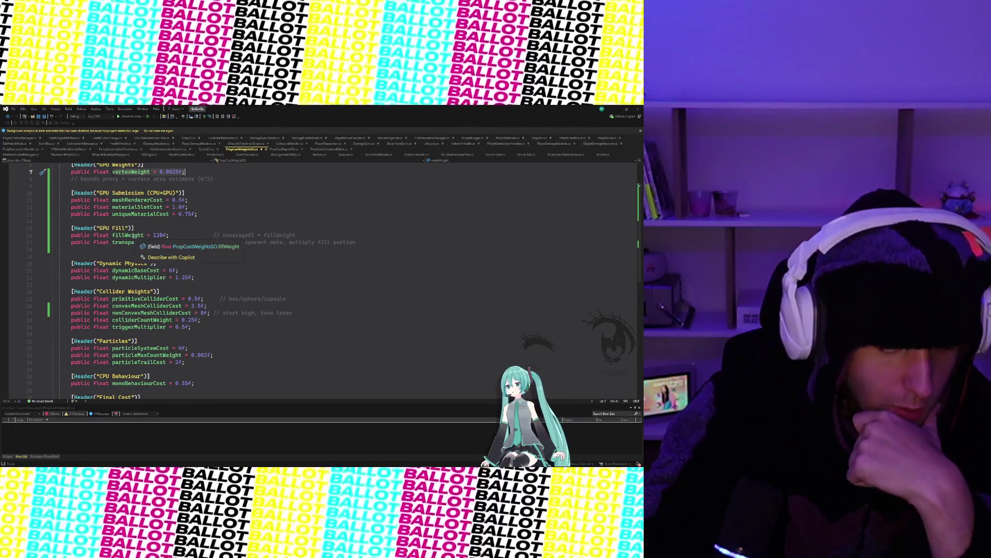
{"action": "scroll", "coordinate": [173, 340], "scroll_direction": "down", "scroll_amount": 2}
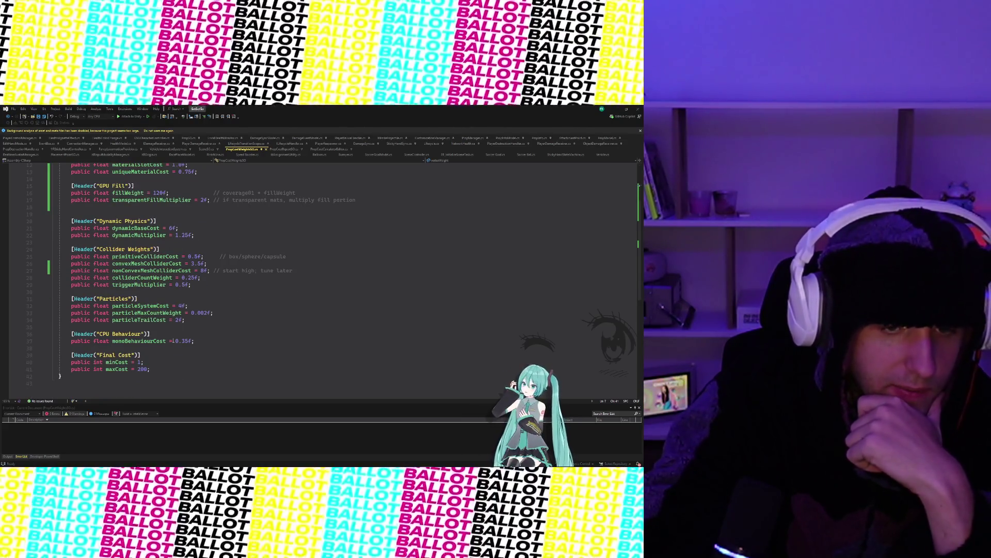
{"action": "scroll", "coordinate": [172, 341], "scroll_direction": "up", "scroll_amount": 2}
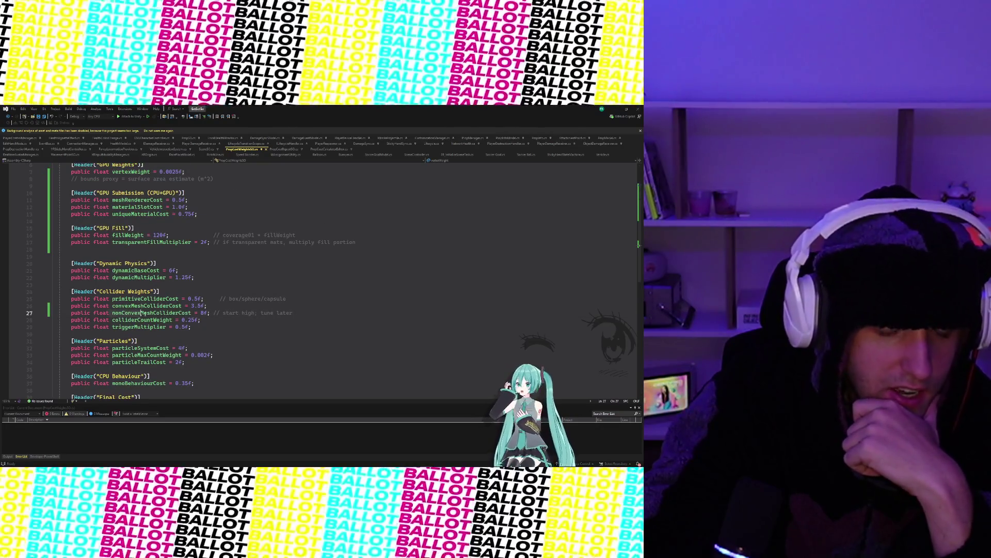
{"action": "left_click", "coordinate": [216, 314]}
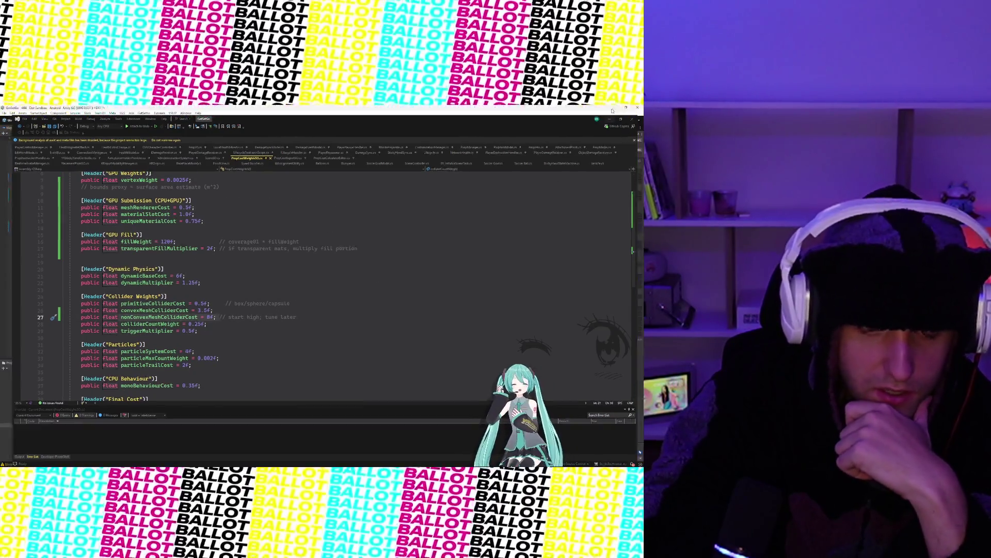
{"action": "key", "text": "alt+Tab"}
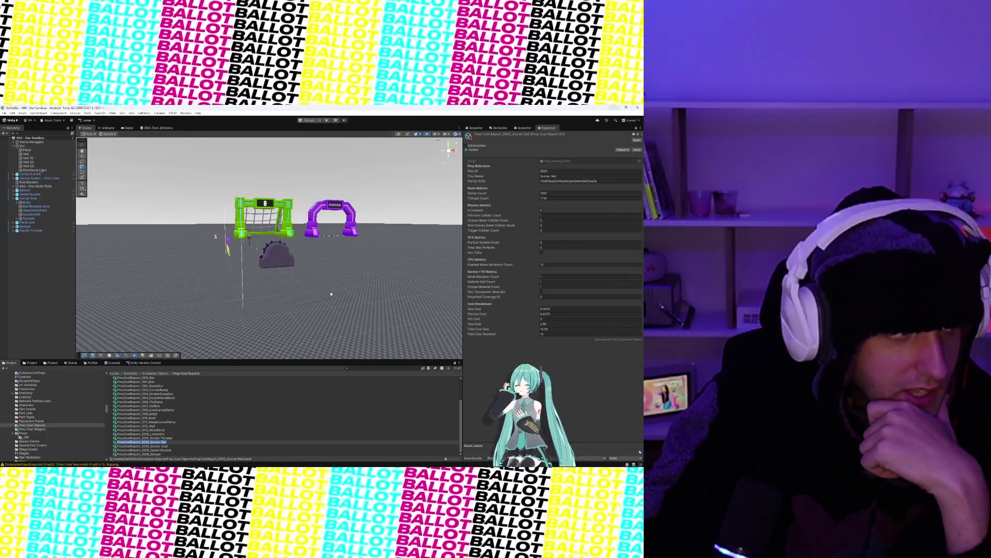
- Compare the SteepCurvedRamp, Ralph, LowCurvedRamp, HalfBox and BumpBox reports, ending on DoubleBumpBox
{"action": "mouse_move", "coordinate": [230, 310]}
{"action": "left_mouse_down"}
{"action": "mouse_move", "coordinate": [177, 287]}
{"action": "mouse_move", "coordinate": [248, 270]}
{"action": "mouse_move", "coordinate": [214, 276]}
{"action": "mouse_move", "coordinate": [225, 327]}
{"action": "mouse_move", "coordinate": [253, 325]}
{"action": "mouse_move", "coordinate": [227, 316]}
{"action": "mouse_move", "coordinate": [237, 319]}
{"action": "left_mouse_up"}
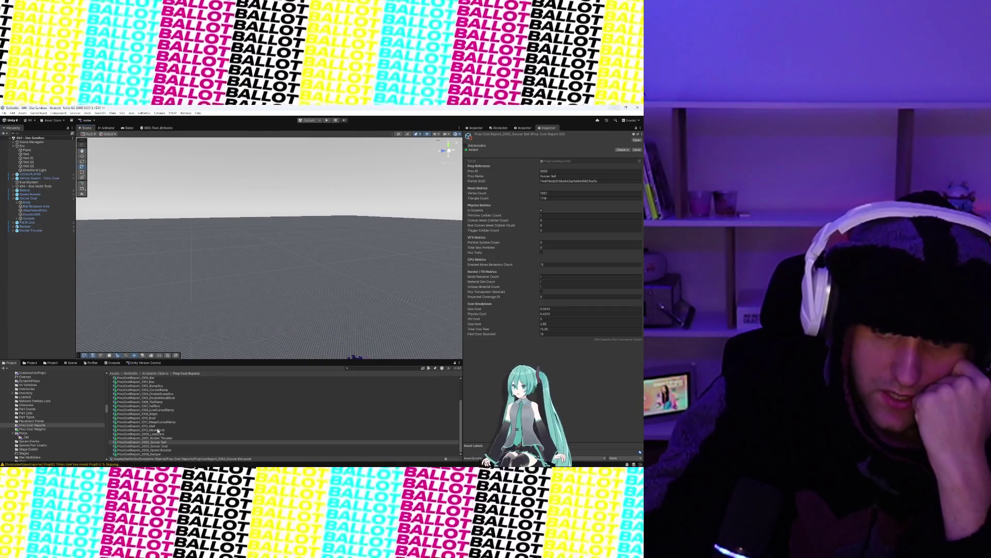
{"action": "left_click", "coordinate": [160, 422]}
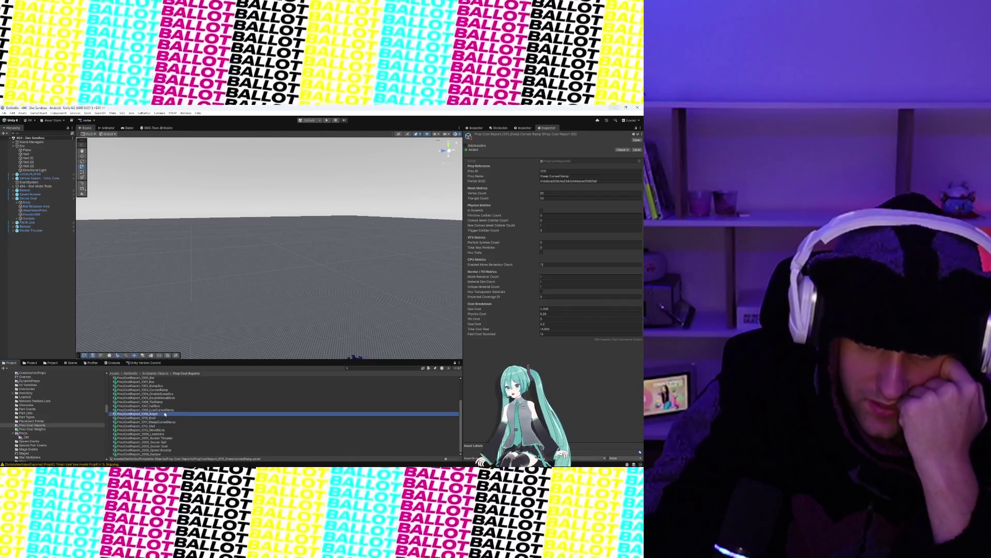
{"action": "left_click", "coordinate": [172, 414]}
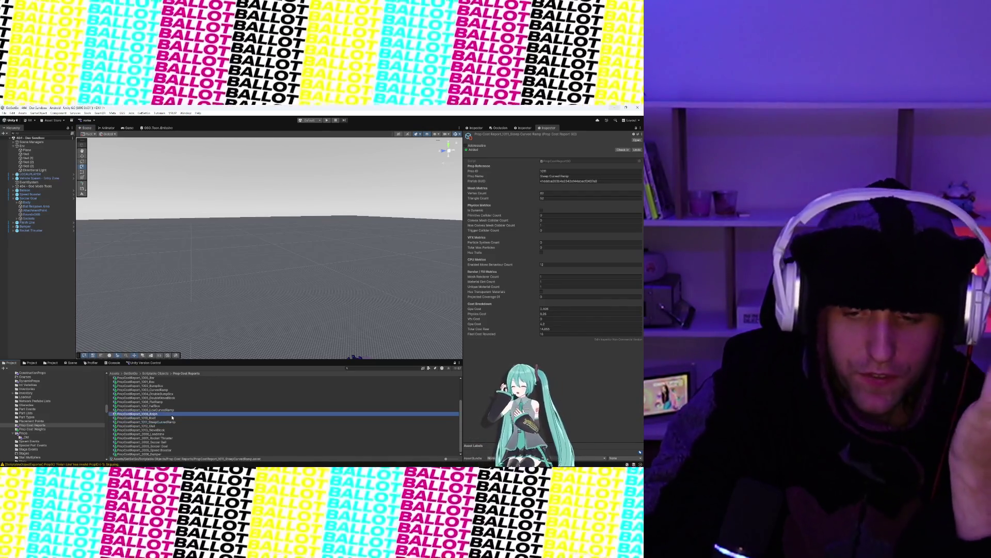
{"action": "left_click", "coordinate": [170, 410]}
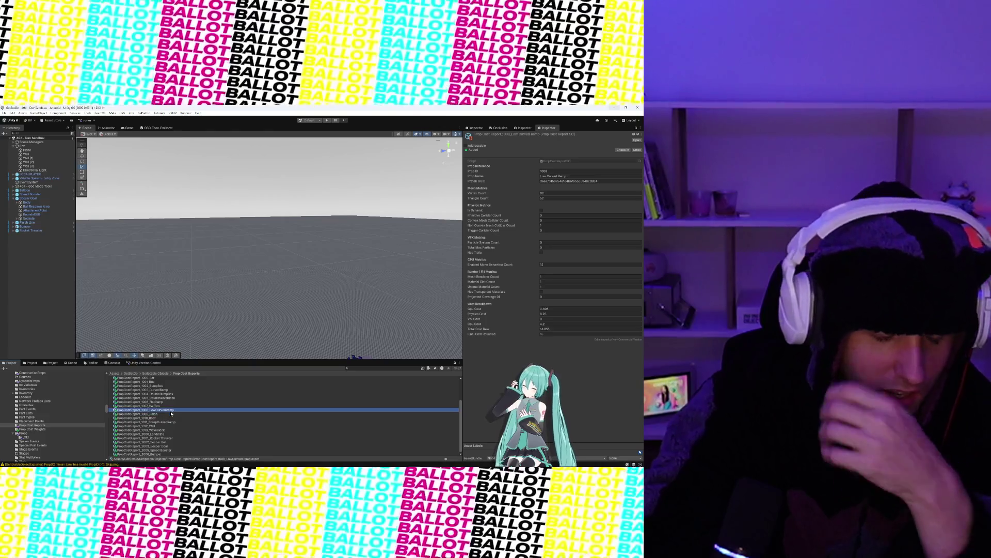
{"action": "left_click", "coordinate": [170, 407]}
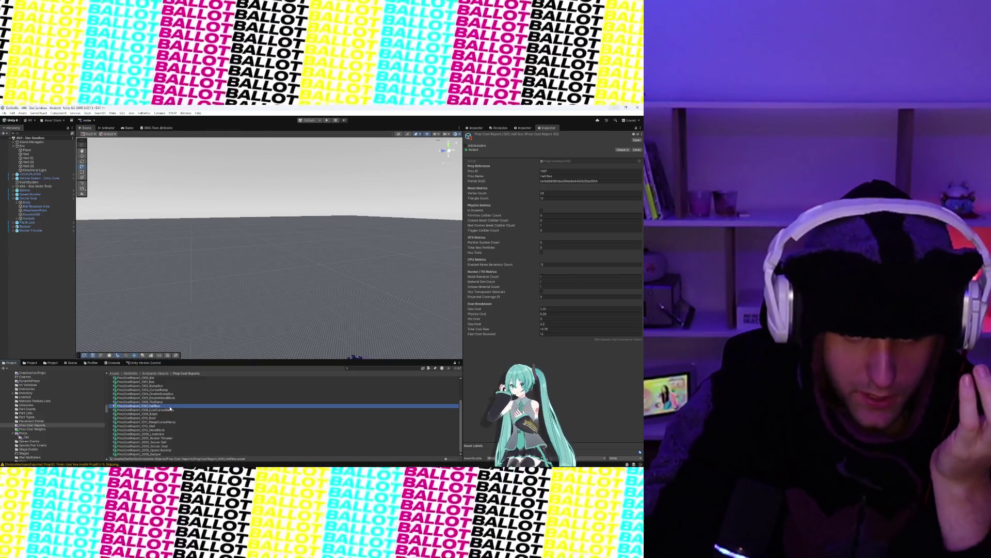
{"action": "left_click", "coordinate": [170, 393]}
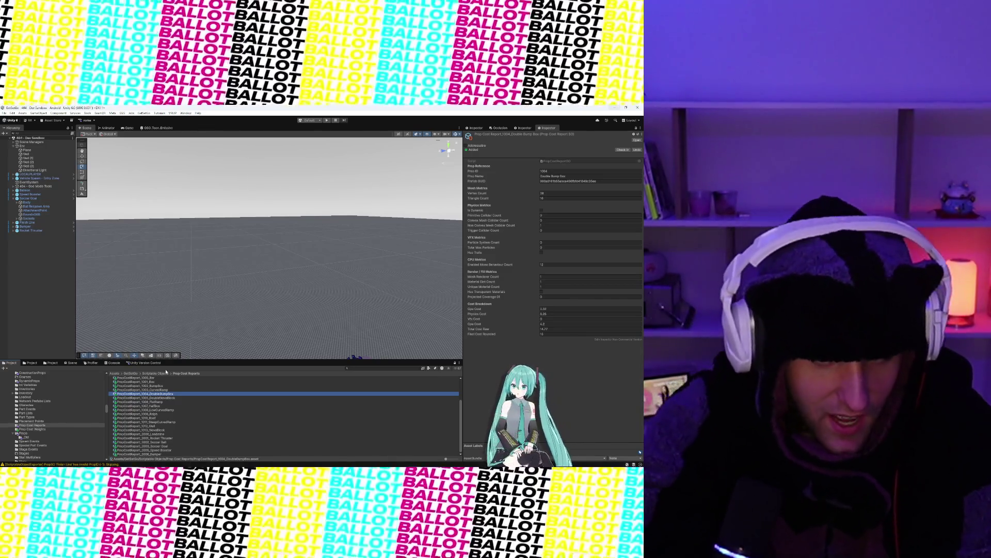
{"action": "left_click", "coordinate": [181, 386]}
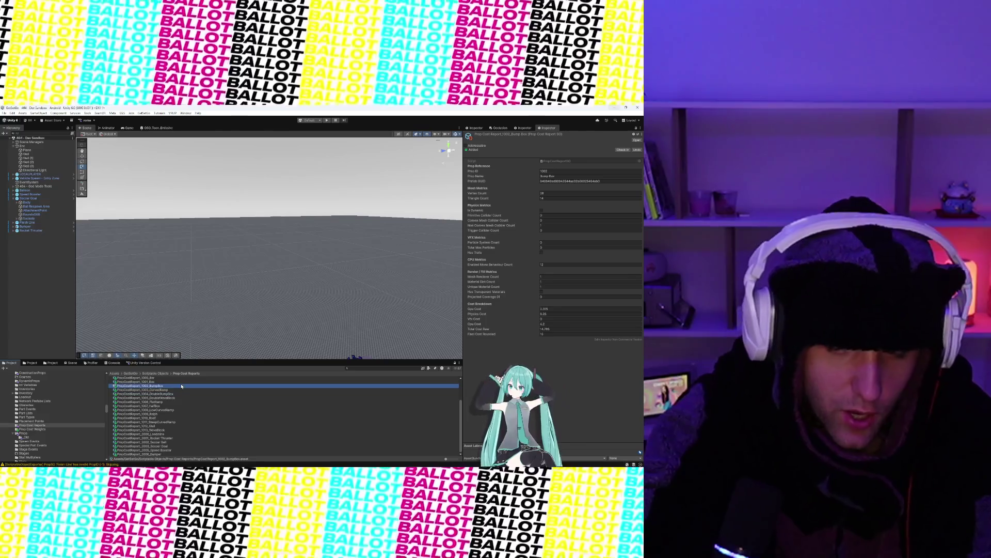
{"action": "left_click", "coordinate": [192, 393]}
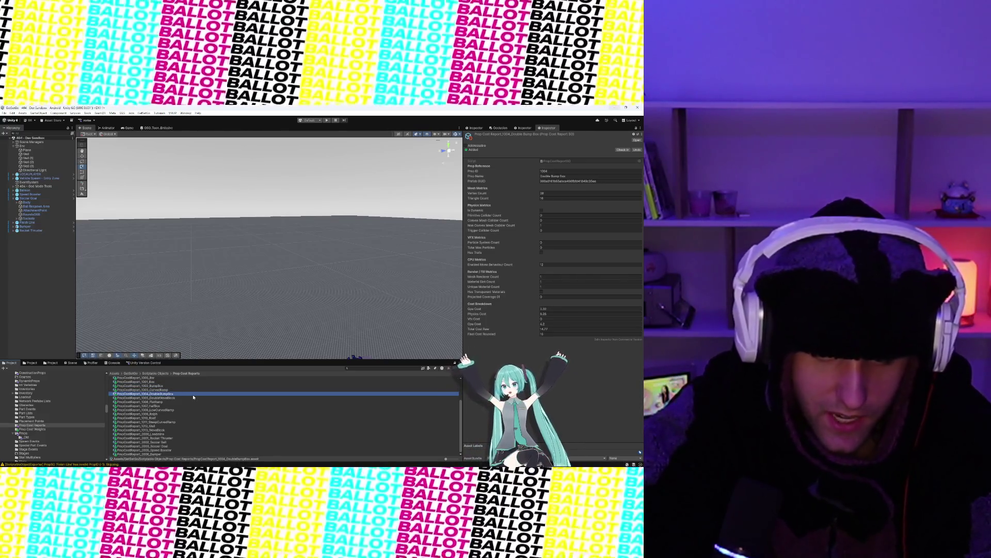
{"action": "scroll", "coordinate": [254, 339], "scroll_direction": "down", "scroll_amount": 5}
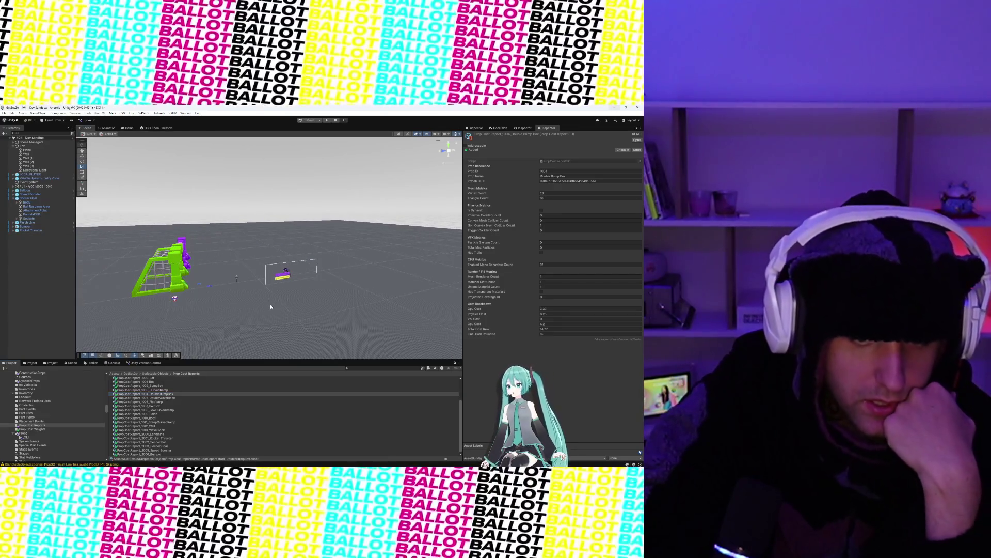
- Select the ground Plane object in the Scene view and Hierarchy
{"action": "left_click", "coordinate": [271, 306]}
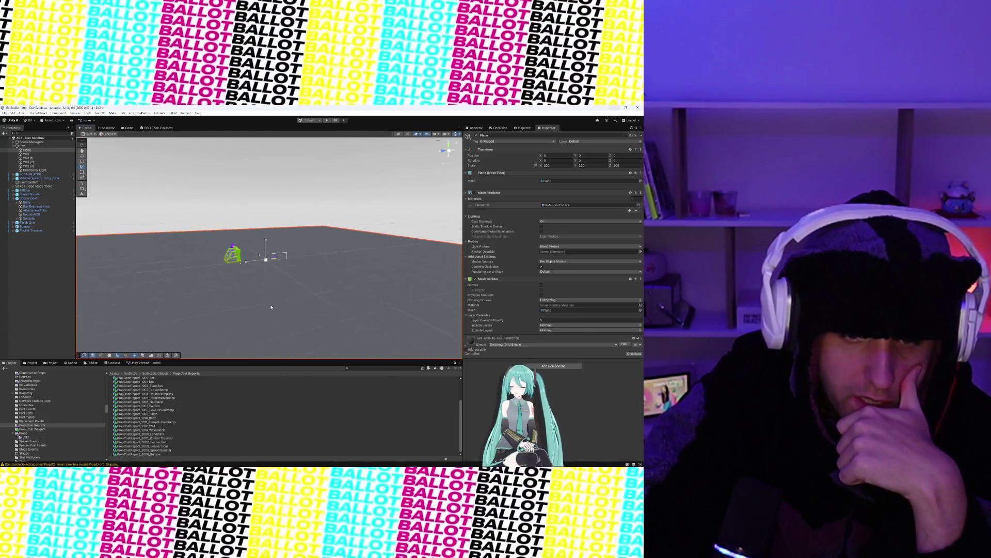
{"action": "scroll", "coordinate": [271, 307], "scroll_direction": "up", "scroll_amount": 3}
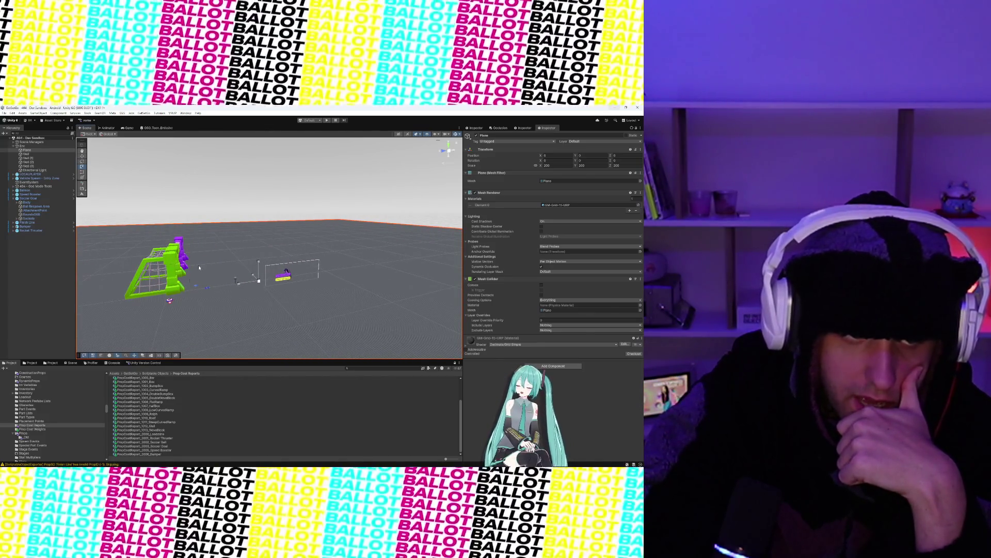
{"action": "left_click", "coordinate": [34, 150]}
{"action": "left_click_drag", "start_coordinate": [31, 146], "coordinate": [31, 146]}
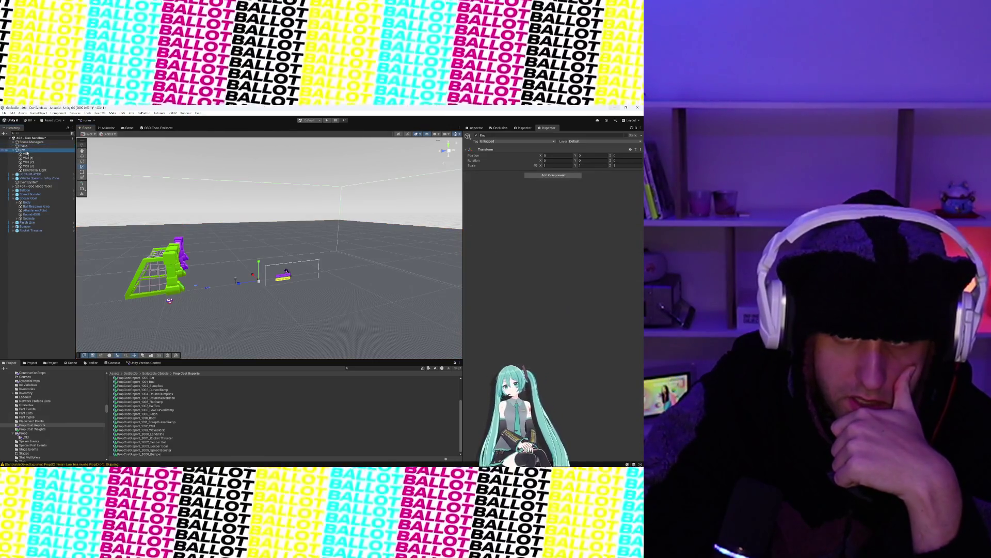
- Frame the Plane, then pan, zoom and orbit until the whole plane and props show
{"action": "key", "text": "f"}
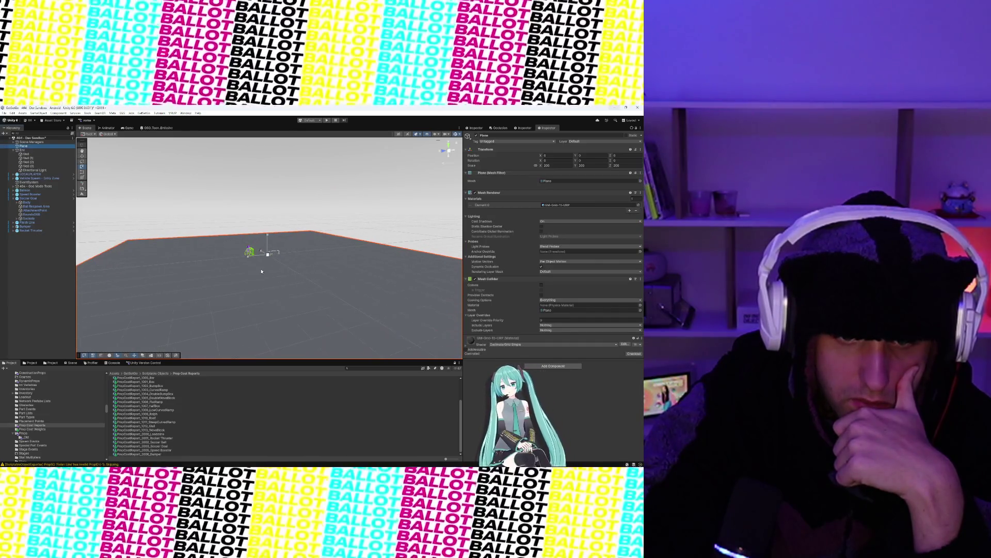
{"action": "mouse_move", "coordinate": [316, 281]}
{"action": "left_mouse_down"}
{"action": "mouse_move", "coordinate": [294, 291]}
{"action": "mouse_move", "coordinate": [258, 271]}
{"action": "mouse_move", "coordinate": [204, 272]}
{"action": "left_mouse_up"}
{"action": "scroll", "coordinate": [294, 294], "scroll_direction": "down", "scroll_amount": 5}
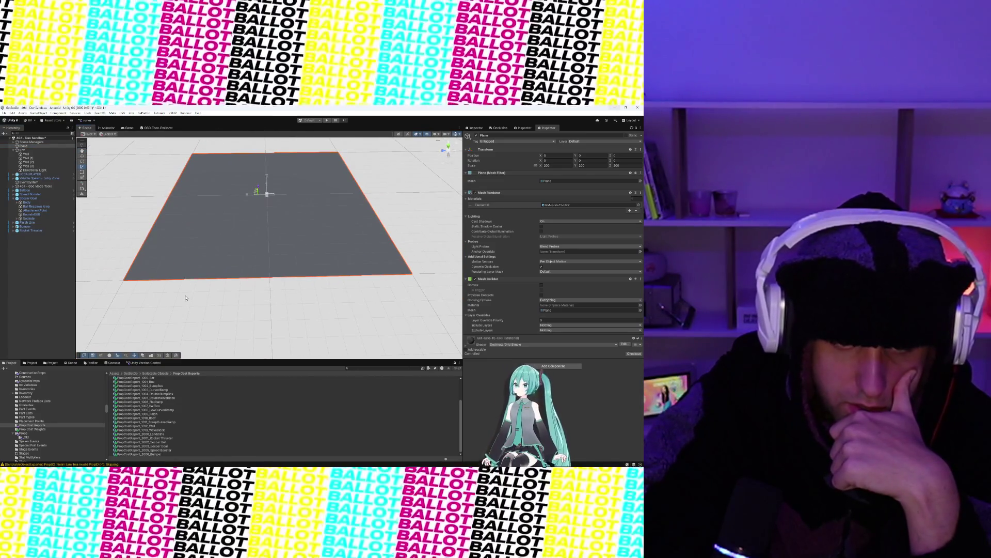
{"action": "scroll", "coordinate": [325, 284], "scroll_direction": "up", "scroll_amount": 6}
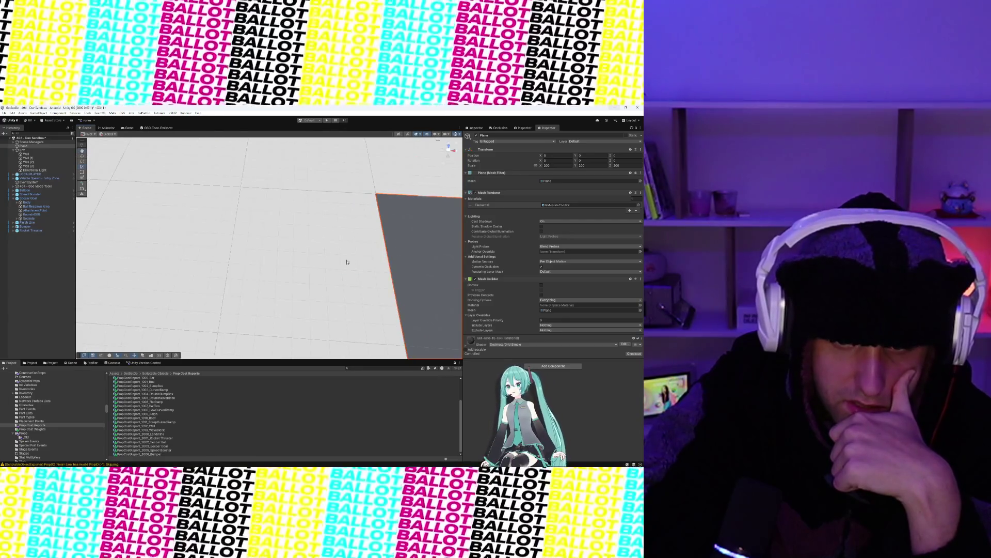
{"action": "key", "text": "f"}
{"action": "scroll", "coordinate": [274, 253], "scroll_direction": "up", "scroll_amount": 3}
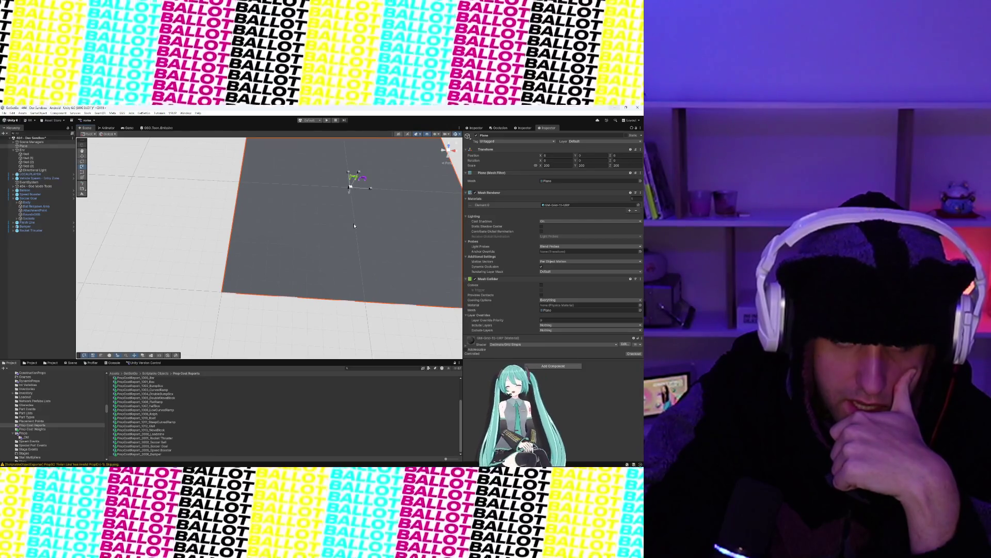
{"action": "scroll", "coordinate": [355, 225], "scroll_direction": "up", "scroll_amount": 5}
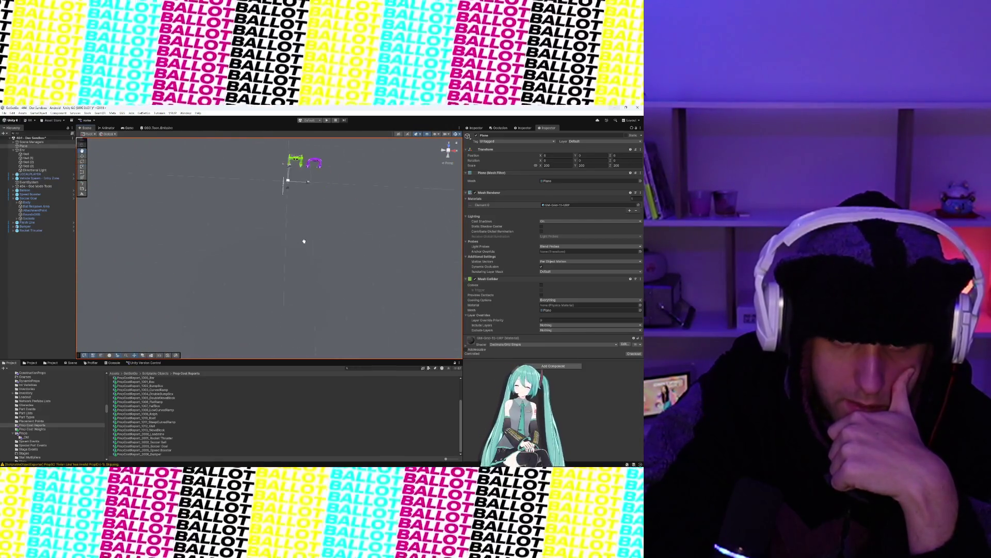
{"action": "scroll", "coordinate": [265, 249], "scroll_direction": "down", "scroll_amount": 5}
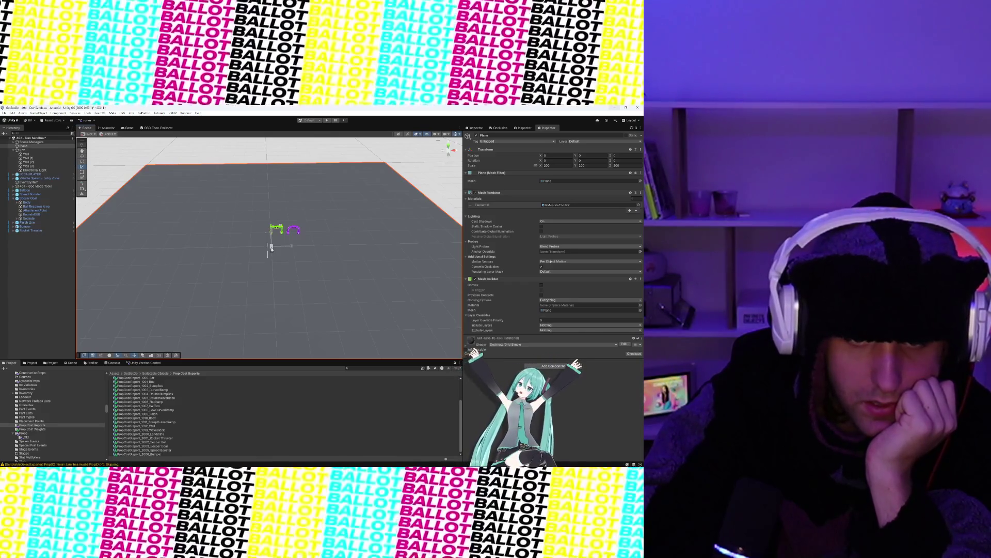
{"action": "mouse_move", "coordinate": [271, 249]}
{"action": "left_mouse_down"}
{"action": "mouse_move", "coordinate": [293, 300]}
{"action": "mouse_move", "coordinate": [294, 250]}
{"action": "mouse_move", "coordinate": [292, 277]}
{"action": "left_mouse_up"}
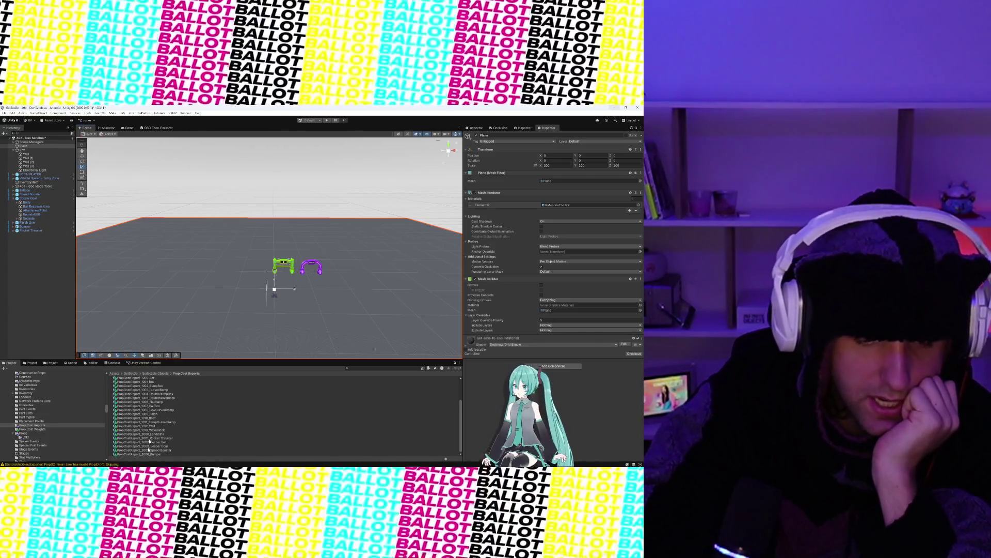
{"action": "scroll", "coordinate": [156, 399], "scroll_direction": "up", "scroll_amount": 3}
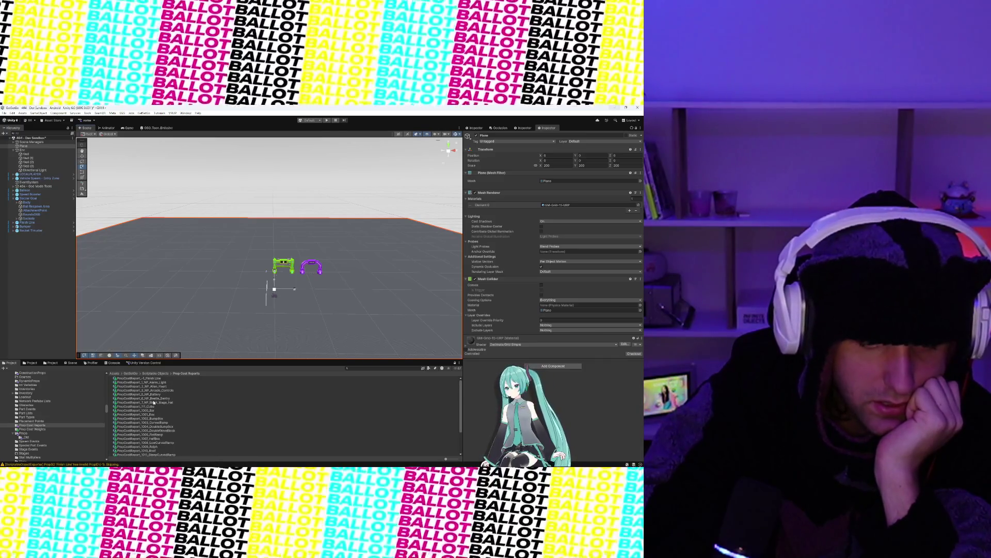
- Compare the DoubleWaveBlock, Wave Block, Soccer, Steep Curved Ramp and Rocket Thruster reports, ending on Speed Booster
{"action": "left_click", "coordinate": [148, 418]}
{"action": "left_click", "coordinate": [155, 430]}
{"action": "scroll", "coordinate": [159, 432], "scroll_direction": "down", "scroll_amount": 2}
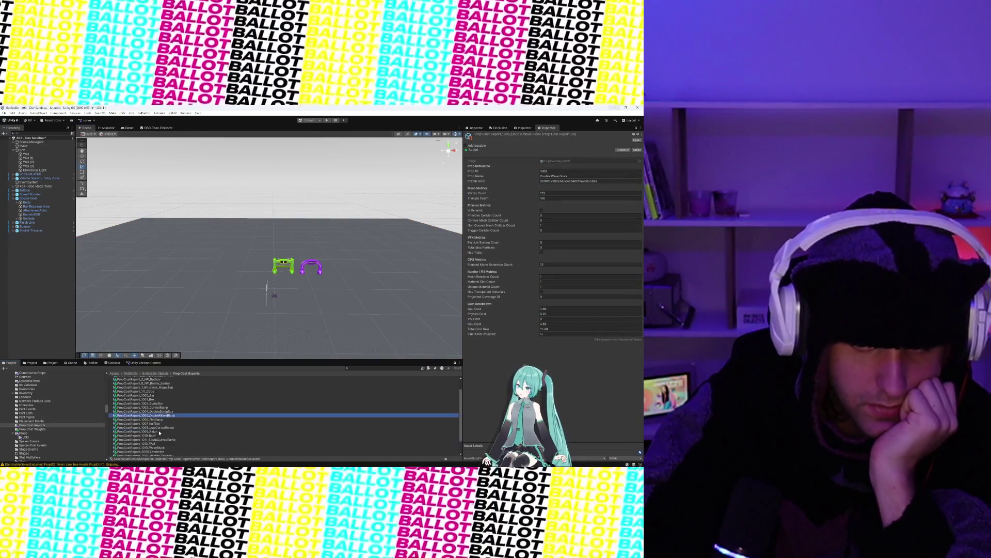
{"action": "scroll", "coordinate": [160, 433], "scroll_direction": "down", "scroll_amount": 2}
{"action": "left_click", "coordinate": [160, 429]}
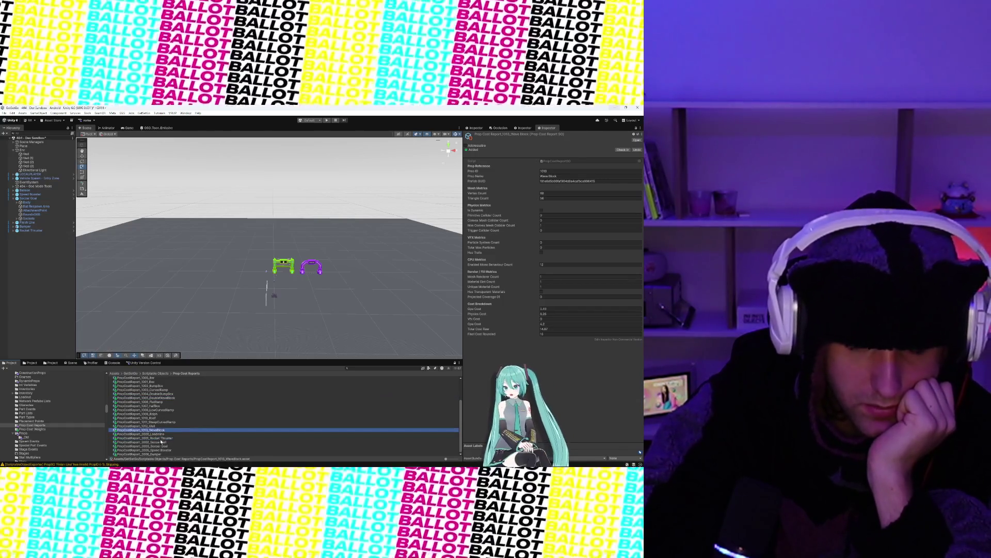
{"action": "left_click", "coordinate": [127, 446]}
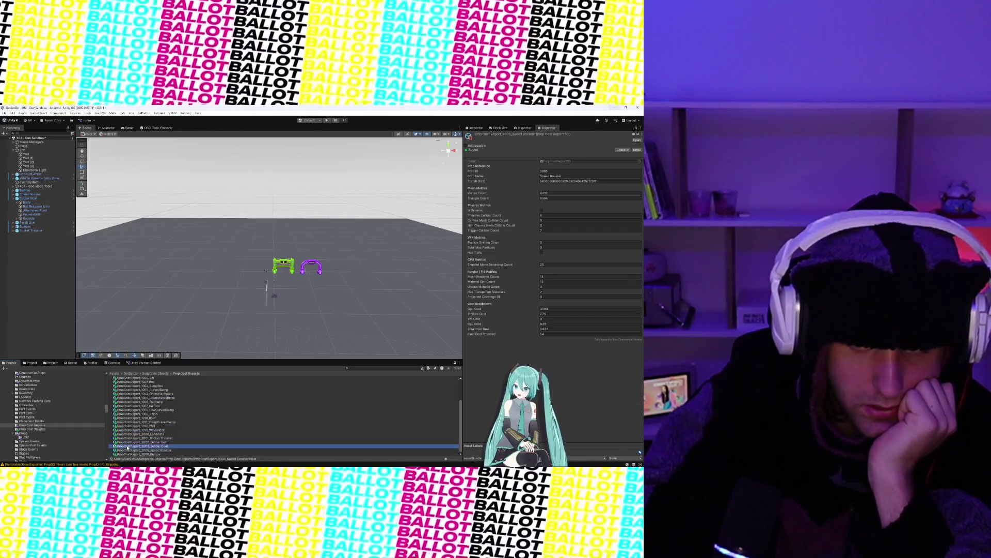
{"action": "left_click", "coordinate": [129, 442]}
{"action": "left_click", "coordinate": [129, 422]}
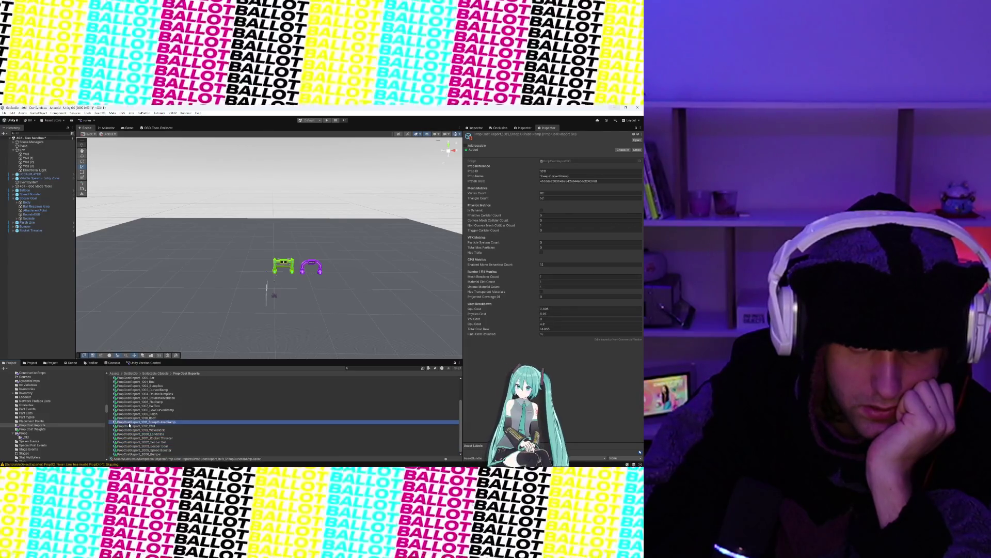
{"action": "left_click", "coordinate": [133, 438]}
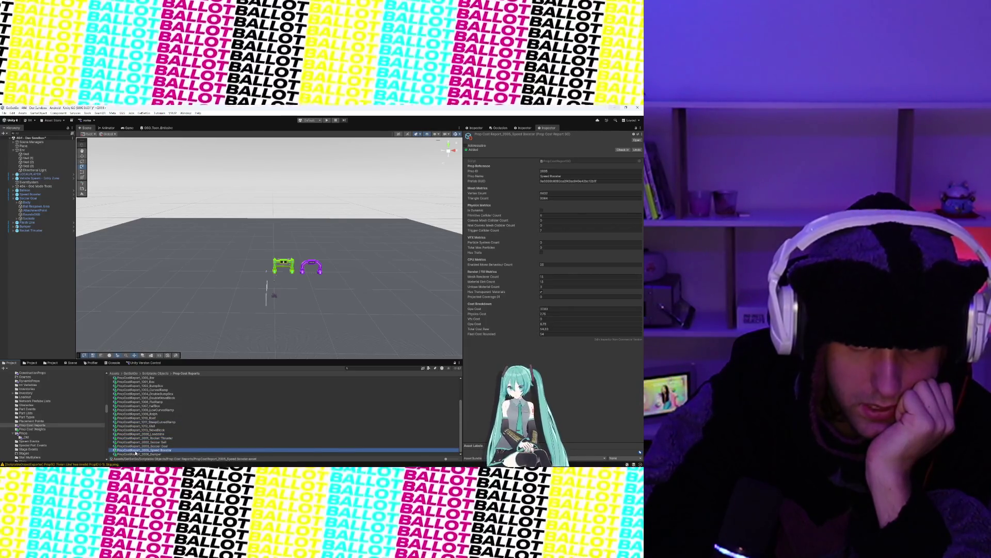
{"action": "left_click", "coordinate": [136, 438]}
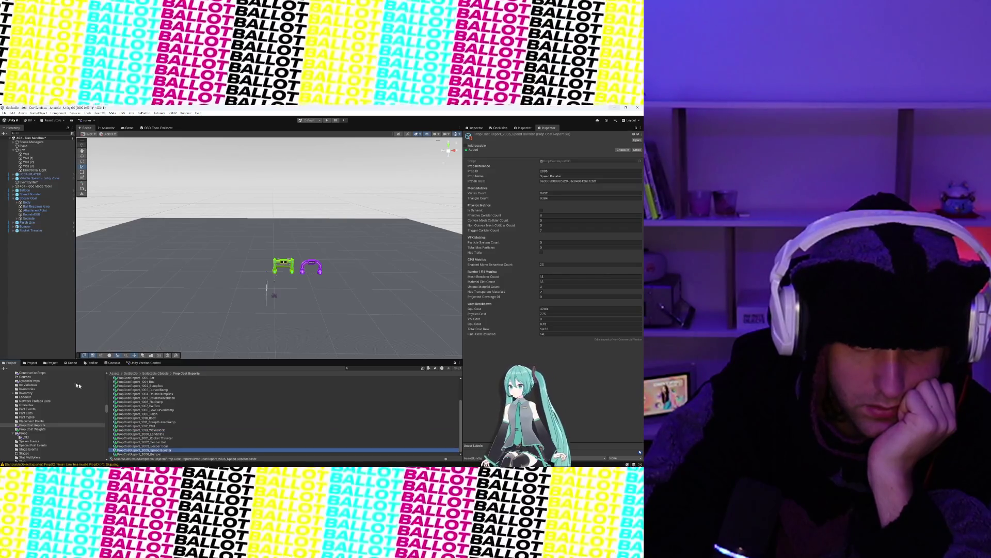
{"action": "left_click", "coordinate": [31, 363]}
{"action": "left_click", "coordinate": [371, 368]}
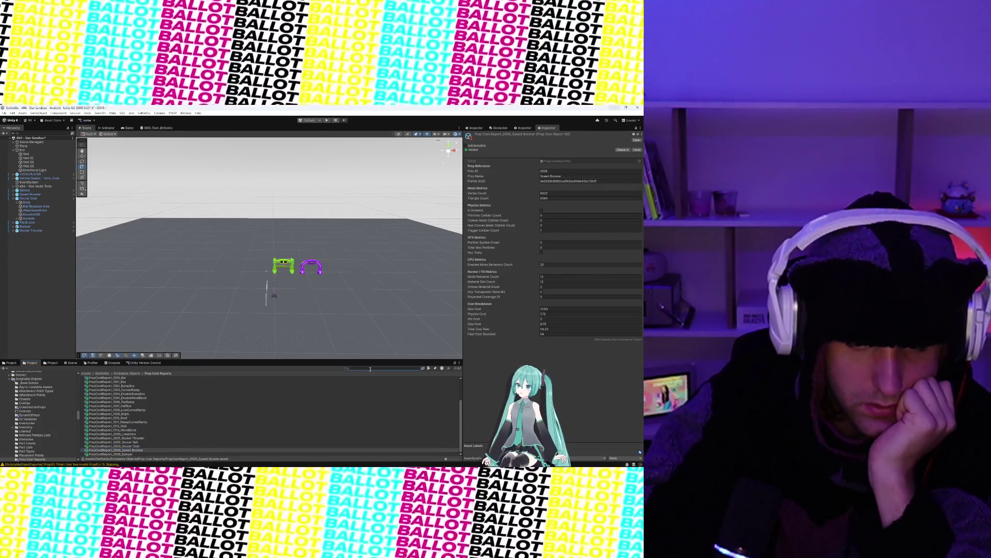
- Open the speed booster preview and Prop_SpeedBooster2 prefabs, and inspect the SpeedBooster1 prop item
{"action": "type", "text": "speedbooster"}
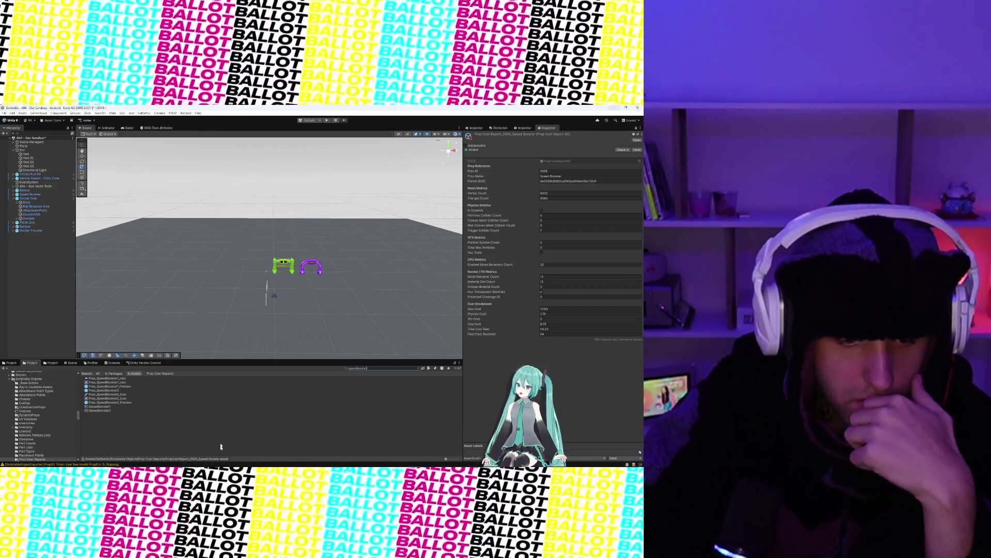
{"action": "left_click", "coordinate": [116, 387]}
{"action": "double_click", "coordinate": [115, 387]}
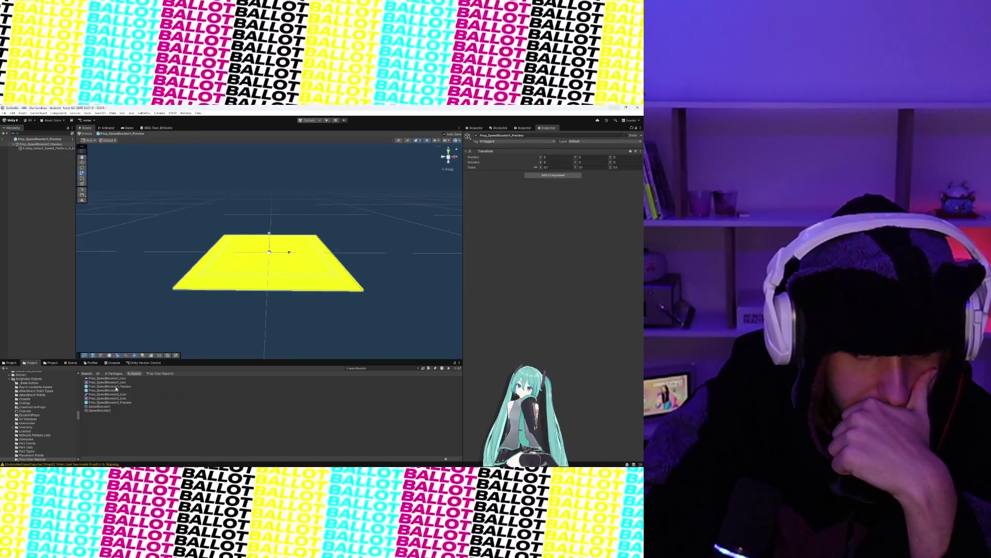
{"action": "left_click", "coordinate": [115, 390]}
{"action": "double_click", "coordinate": [115, 390]}
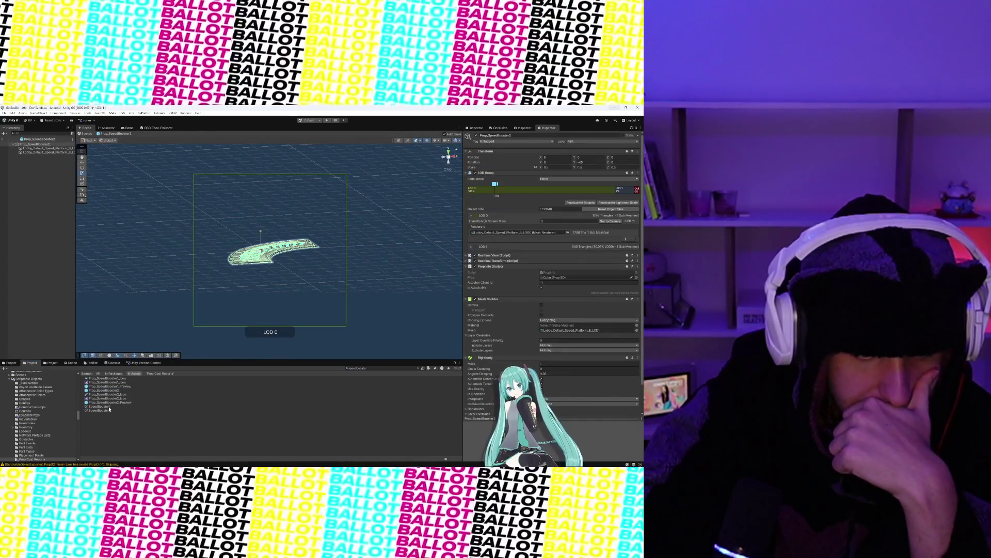
{"action": "left_click", "coordinate": [109, 407]}
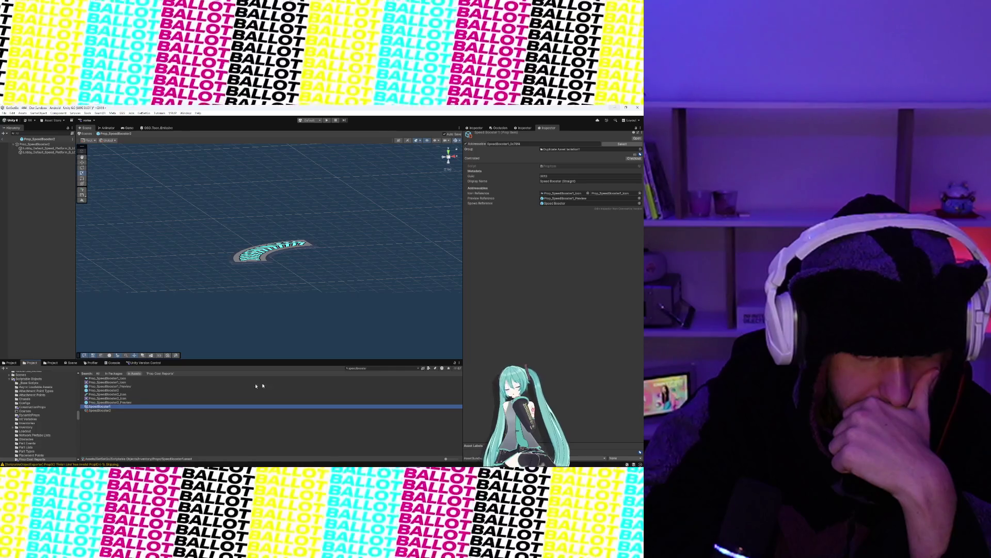
- Search the project for 't:Speed Booster' and open the Speed Booster prefab
{"action": "key", "text": "ctrl+f"}
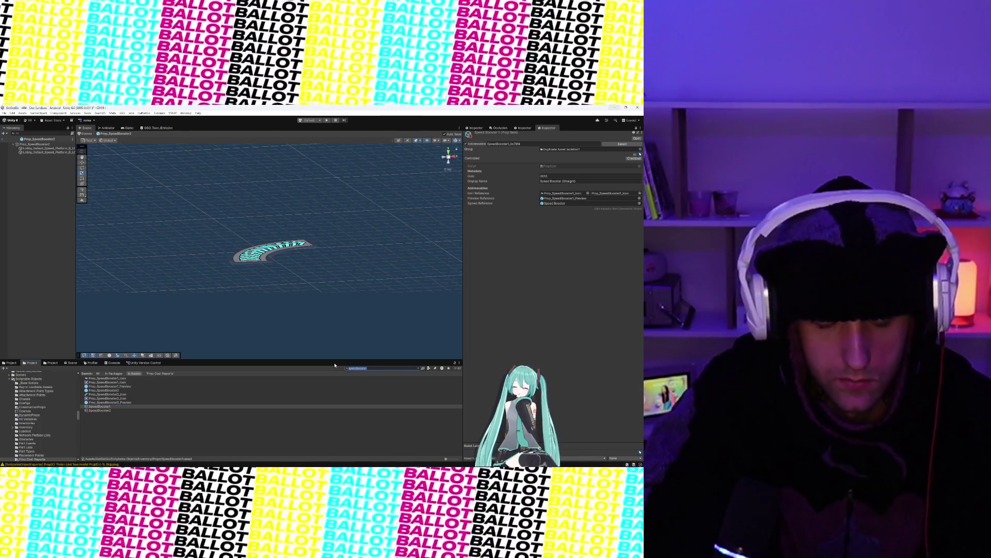
{"action": "type", "text": "t:S"}
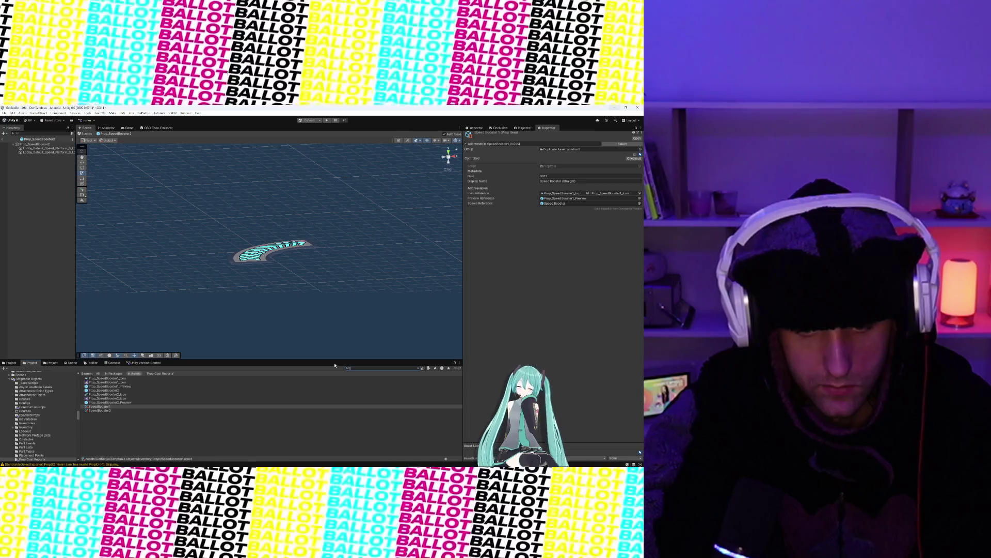
{"action": "type", "text": "peed Booster"}
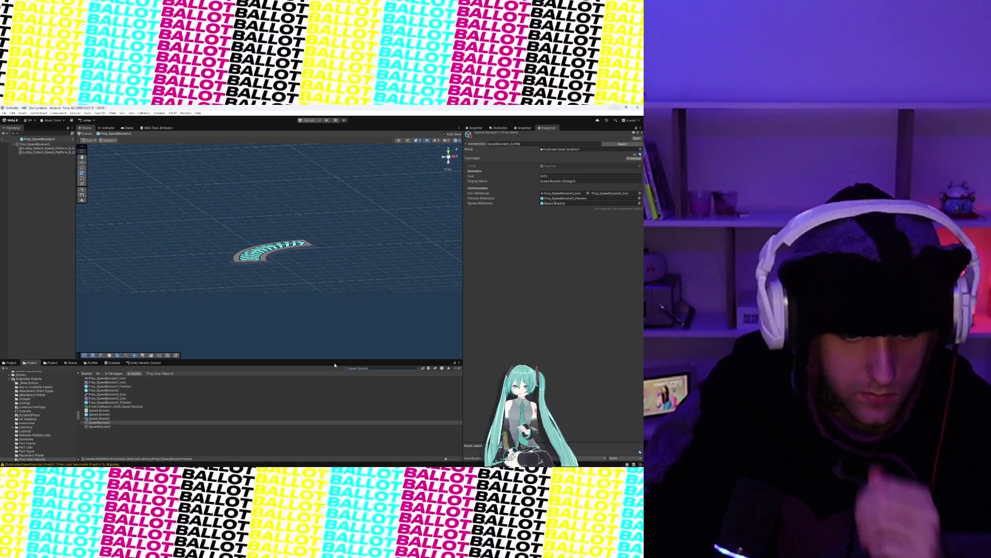
{"action": "double_click", "coordinate": [98, 414]}
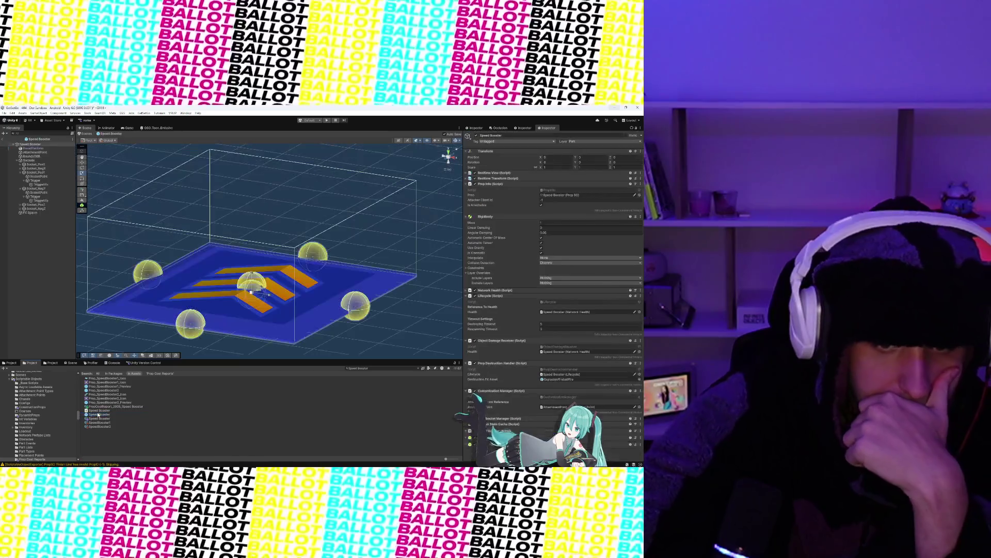
- Inspect BoostPlatform, BoundsOBB and the socket Trigger and SocketPoint objects, then collapse Sockets
{"action": "left_click", "coordinate": [261, 310]}
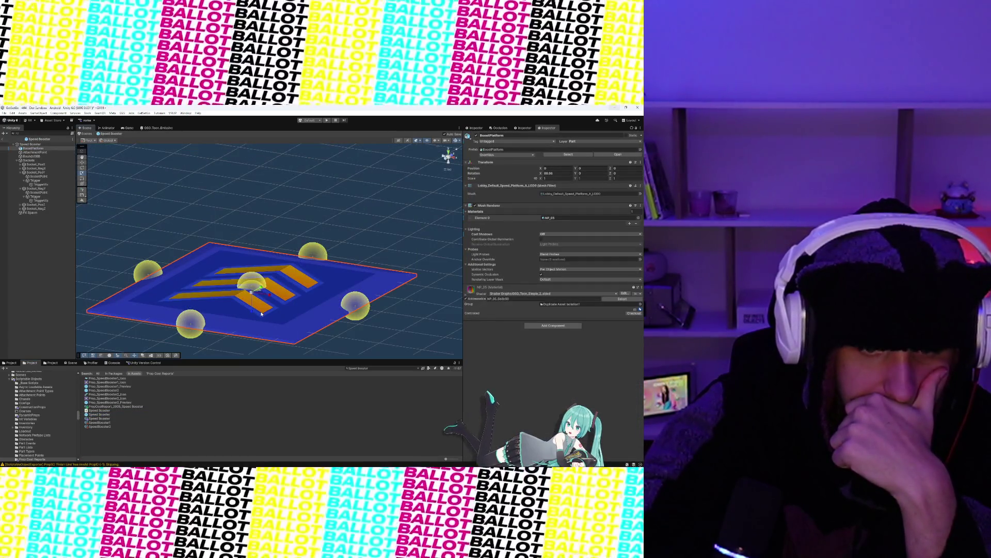
{"action": "left_click", "coordinate": [31, 156]}
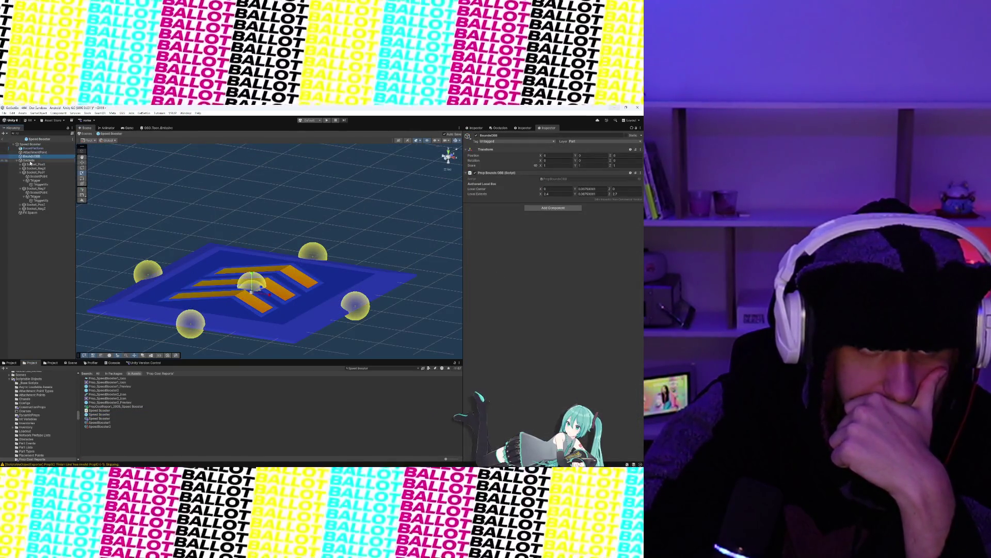
{"action": "left_click", "coordinate": [30, 161]}
{"action": "left_click", "coordinate": [34, 181]}
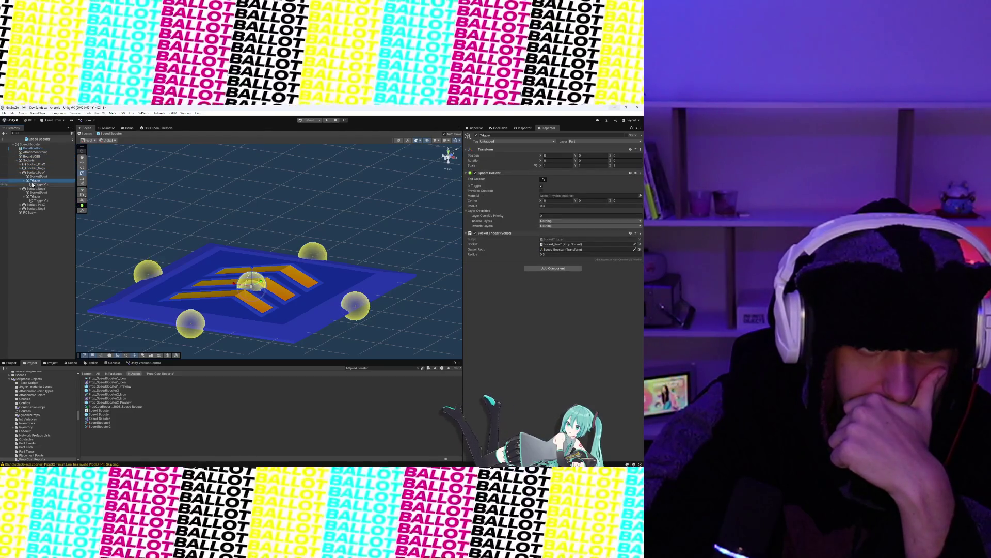
{"action": "left_click", "coordinate": [36, 184]}
{"action": "left_click", "coordinate": [39, 192]}
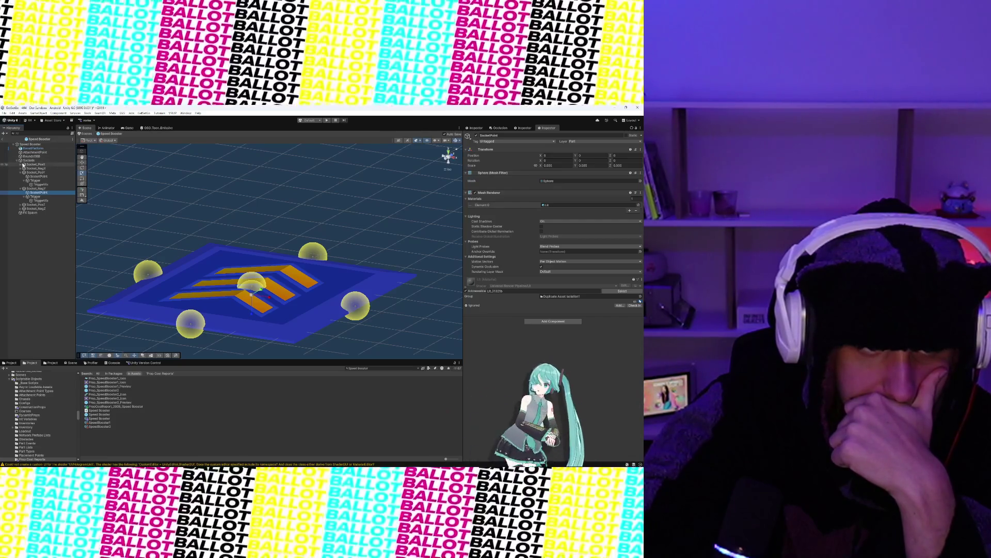
{"action": "left_click", "coordinate": [21, 160]}
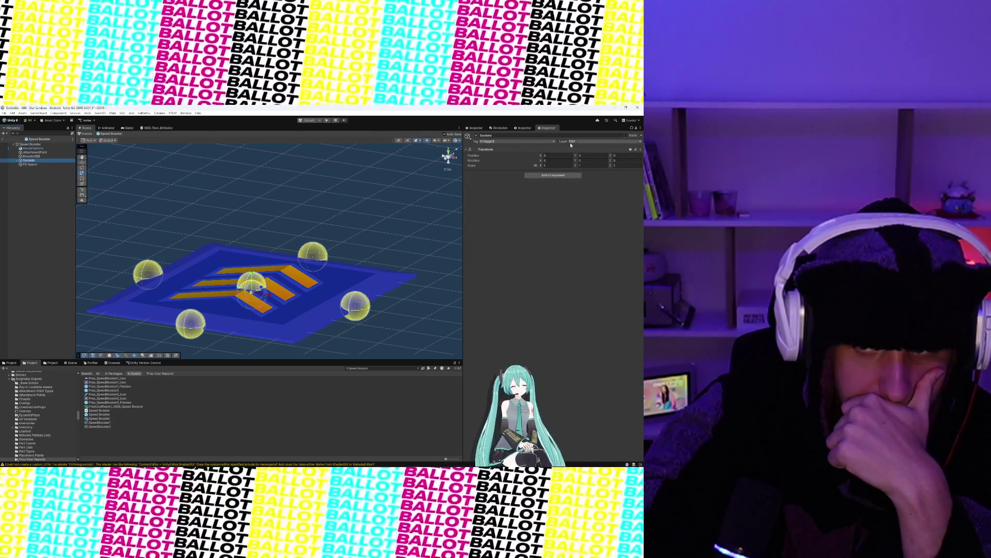
- Put the Sockets object and all its children on the SocketTrigger layer
{"action": "left_click", "coordinate": [598, 141]}
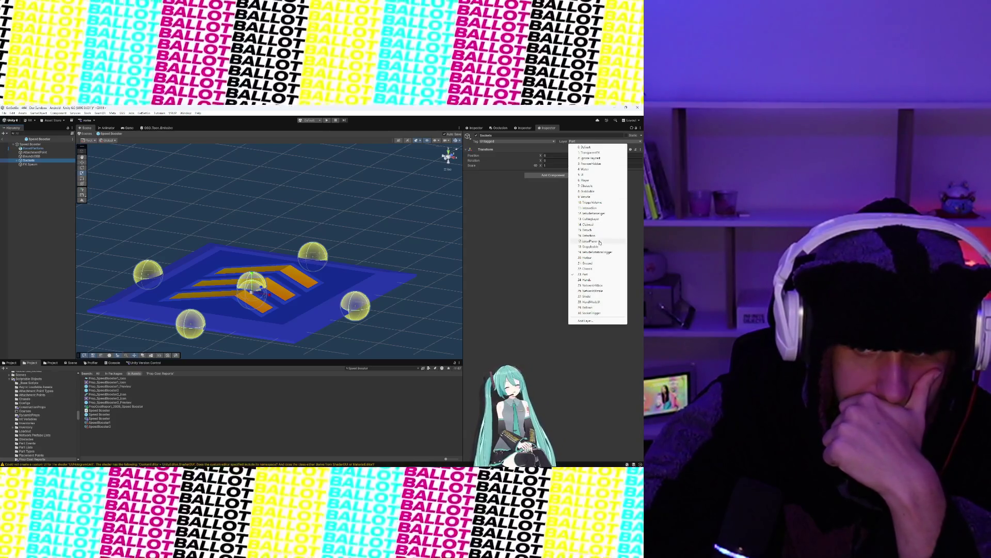
{"action": "left_click", "coordinate": [593, 313]}
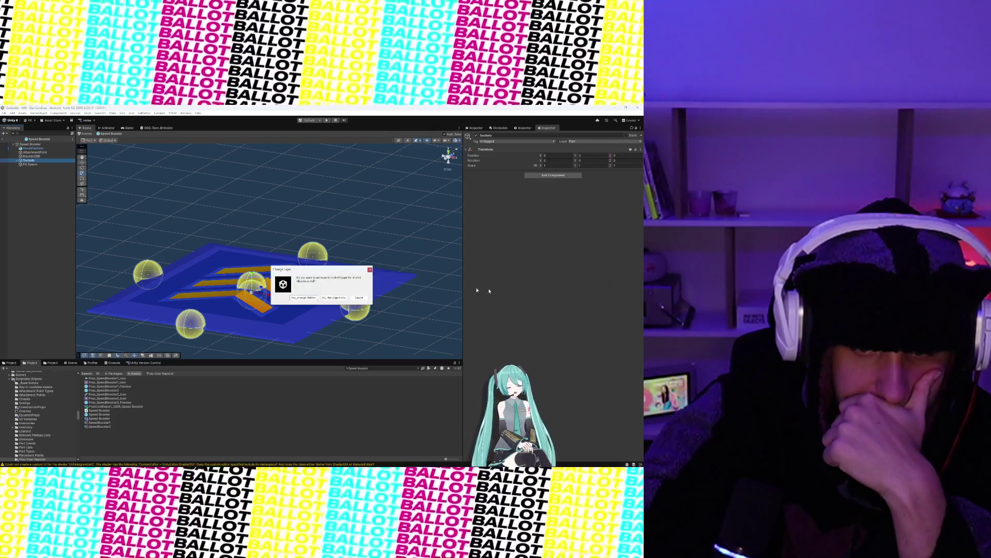
{"action": "left_click", "coordinate": [312, 298]}
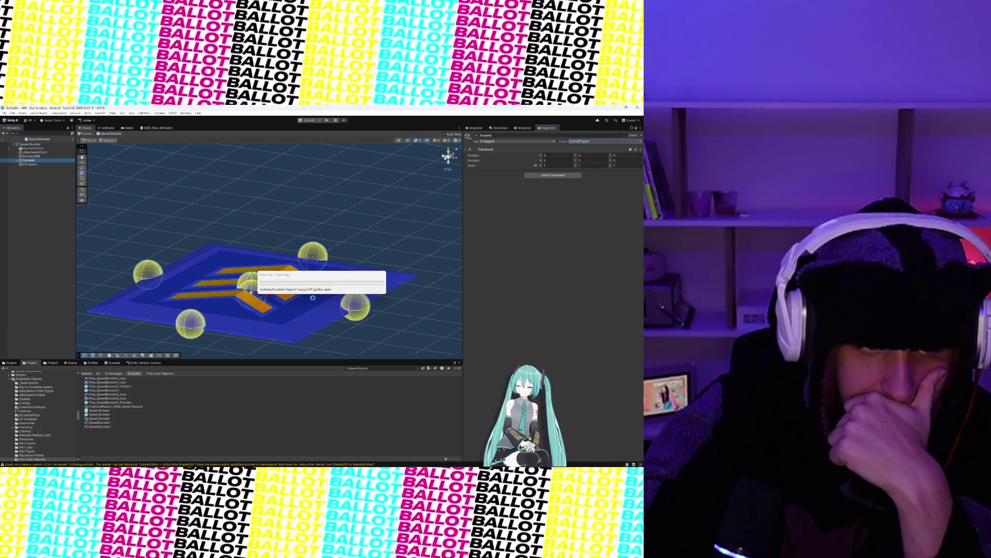
{"action": "left_click", "coordinate": [58, 188]}
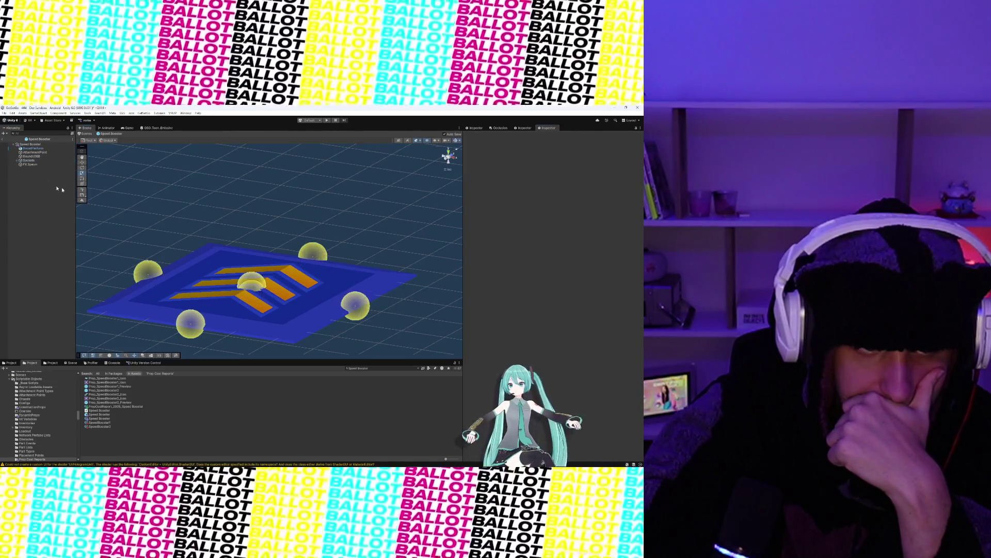
- Frame the BoostPlatform, then exit Prefab Mode back to the sandbox scene
{"action": "left_click", "coordinate": [27, 148]}
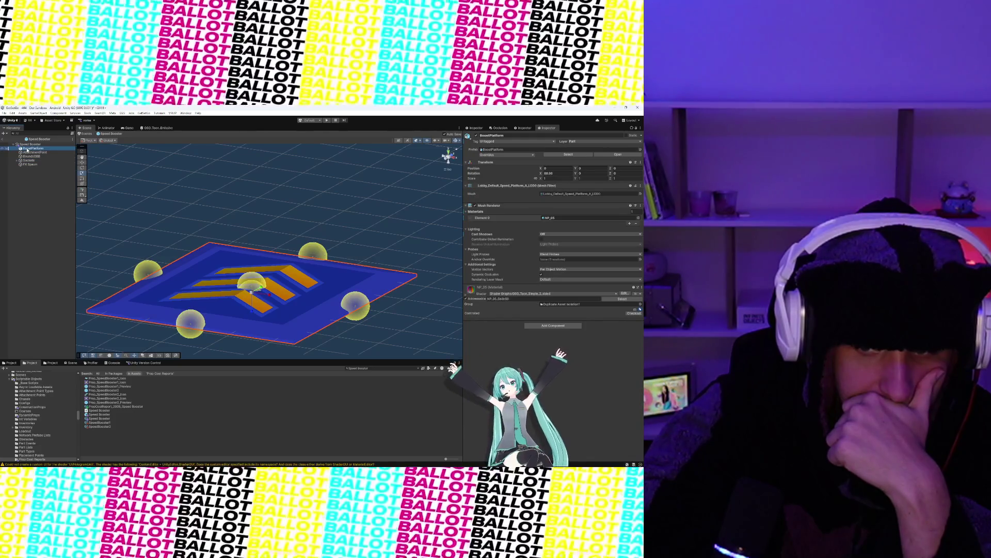
{"action": "key", "text": "f"}
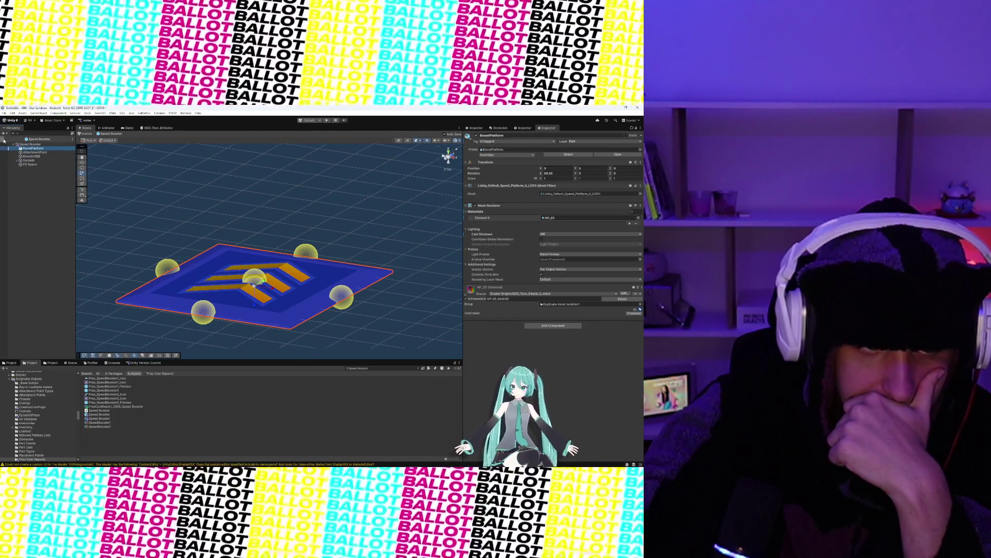
{"action": "left_click", "coordinate": [4, 140]}
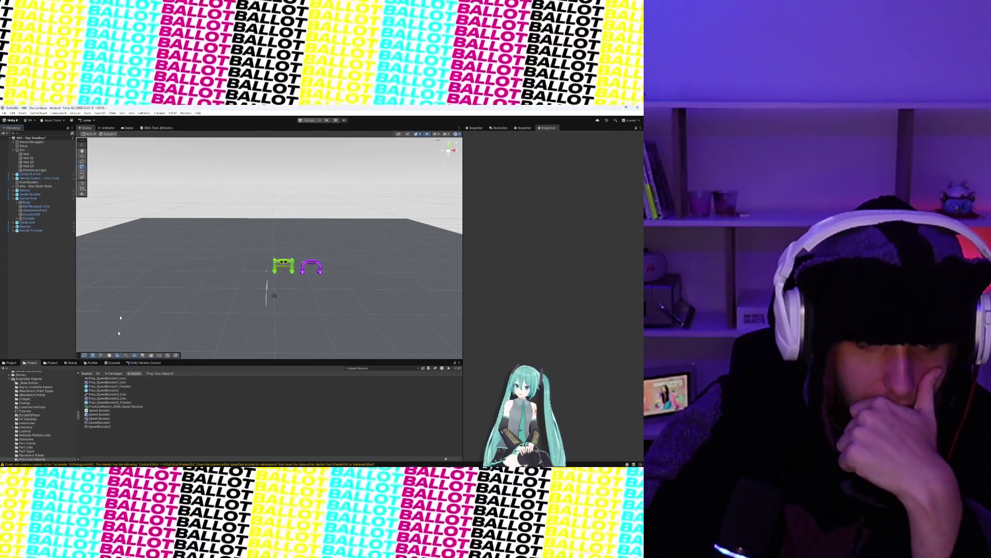
- Recalculate the costs of all props from the Tools > GetSetGo menu
{"action": "left_click", "coordinate": [85, 114]}
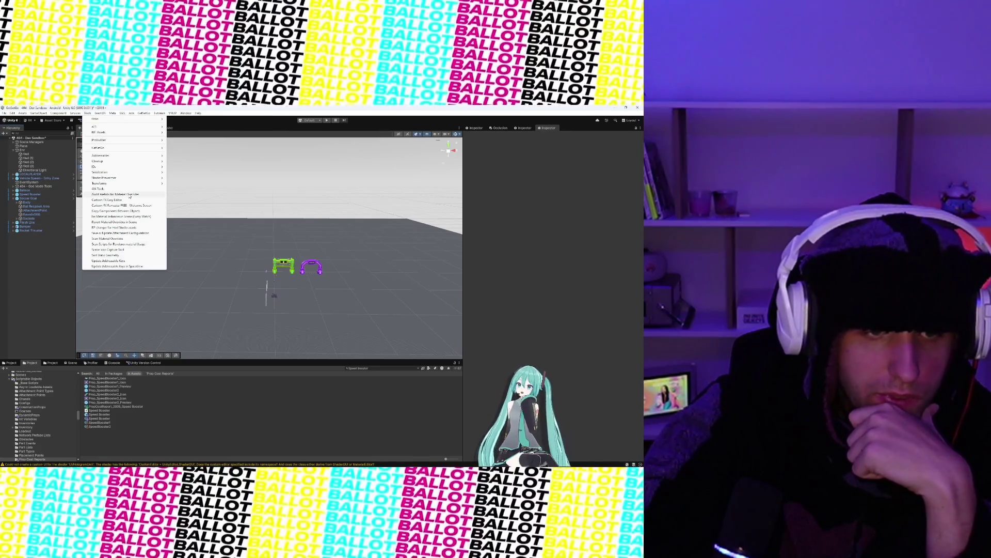
{"action": "mouse_move", "coordinate": [130, 178]}
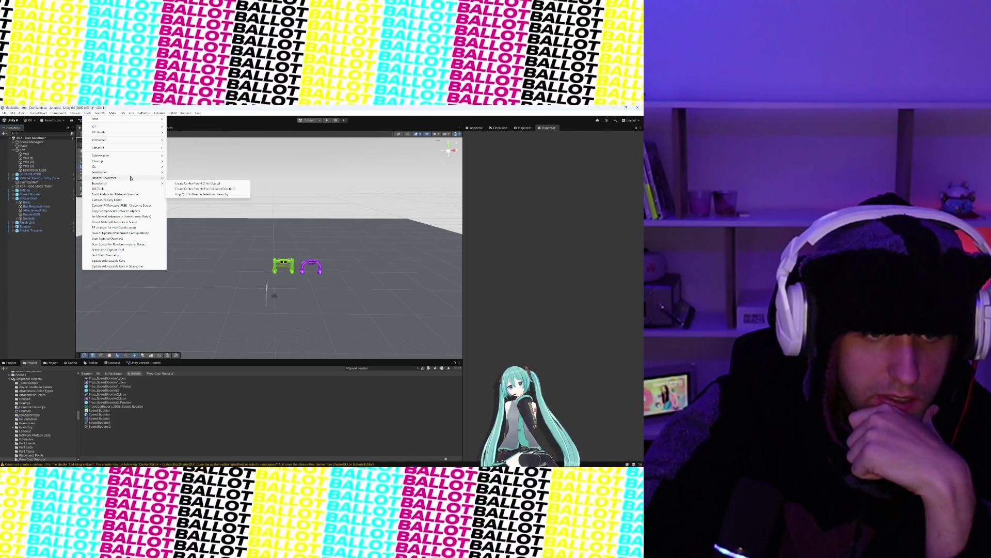
{"action": "mouse_move", "coordinate": [134, 147]}
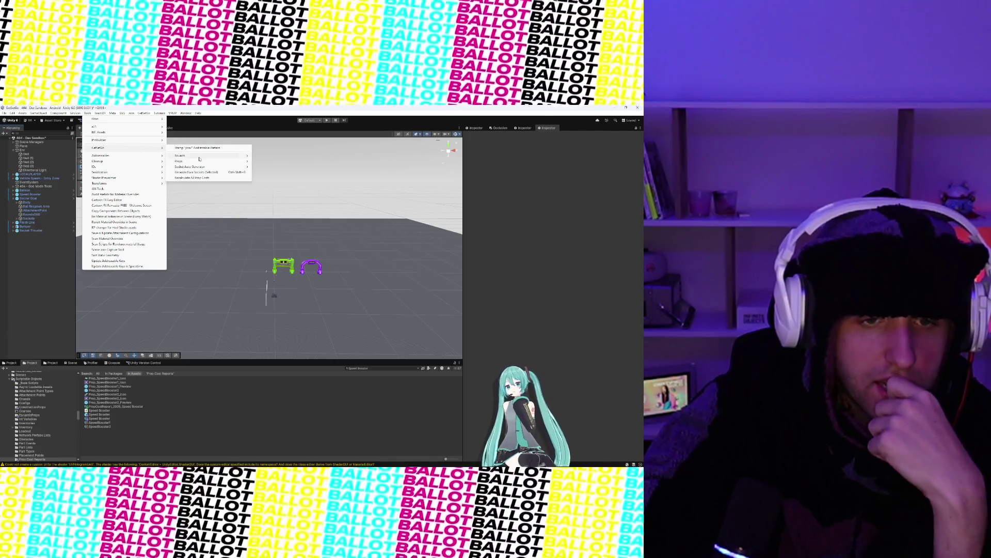
{"action": "left_click", "coordinate": [208, 178]}
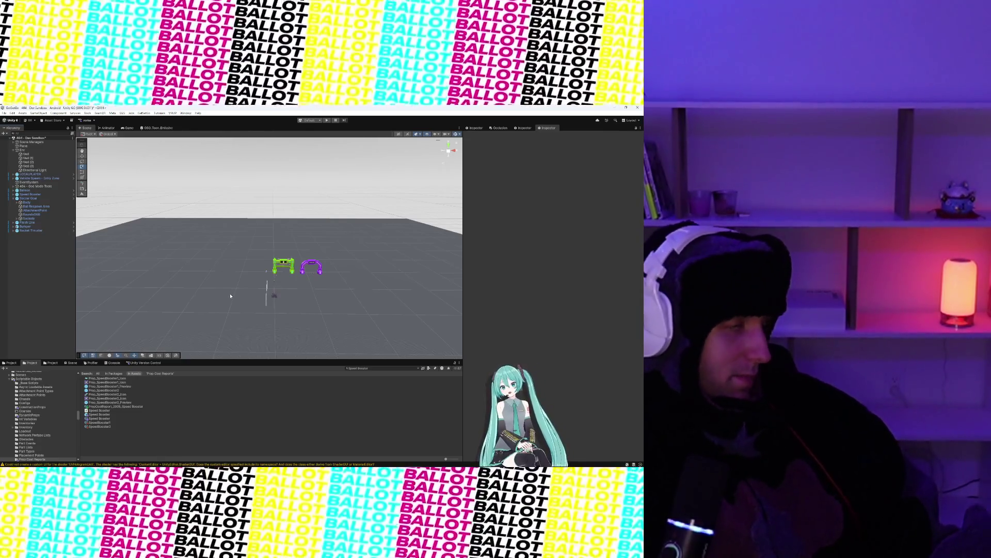
- Frame, zoom and orbit the Scene view to a close, front-on look at the green soccer goal
{"action": "key", "text": "f"}
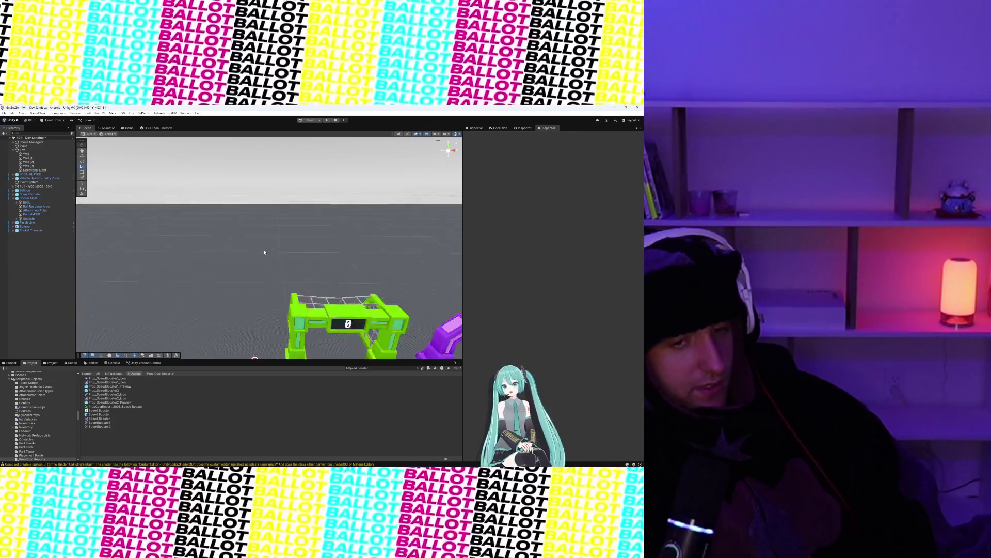
{"action": "key", "text": "f"}
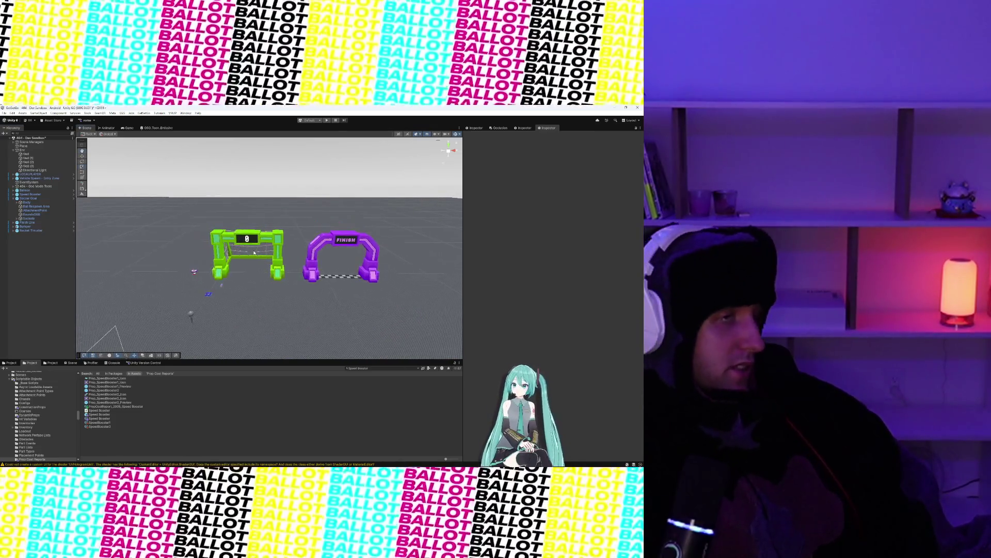
{"action": "scroll", "coordinate": [254, 252], "scroll_direction": "up", "scroll_amount": 5}
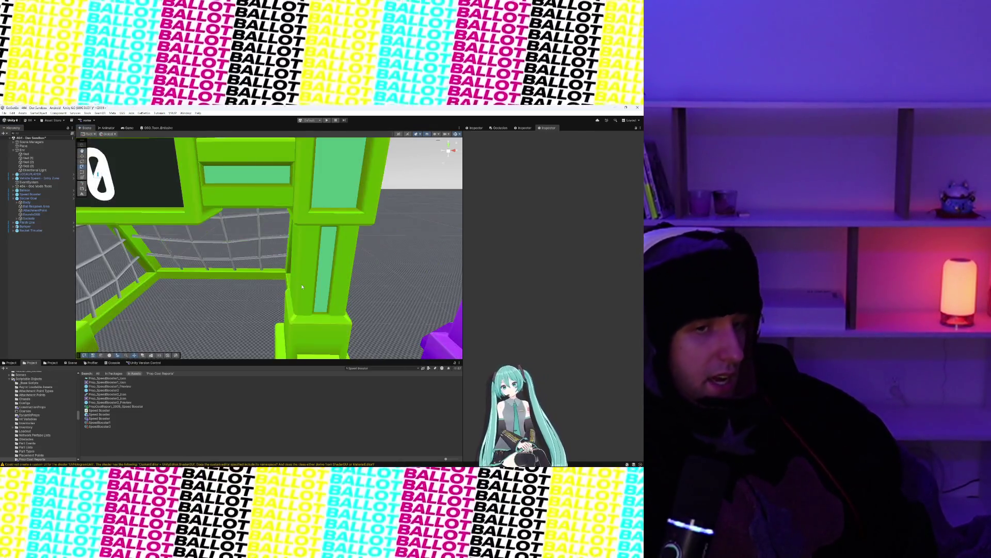
{"action": "scroll", "coordinate": [302, 287], "scroll_direction": "down", "scroll_amount": 5}
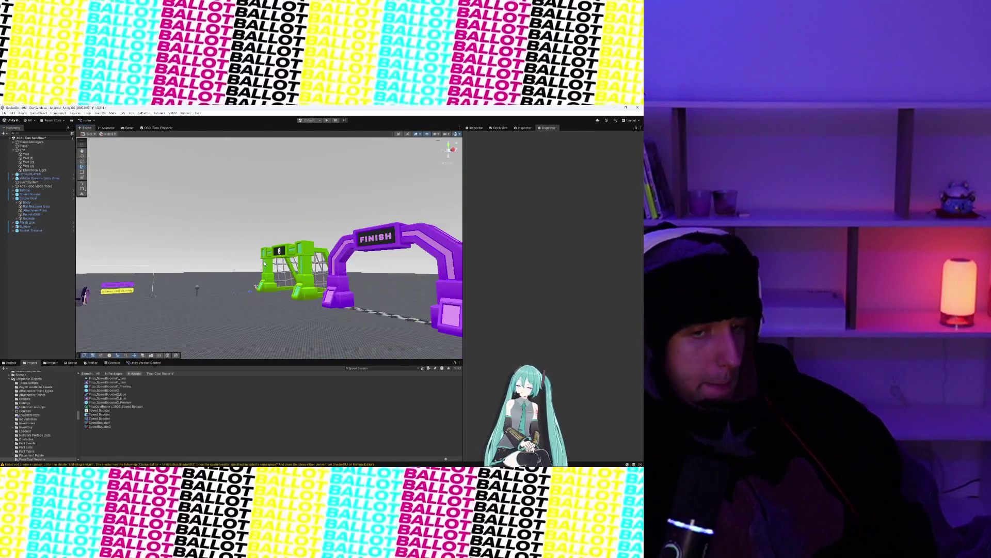
{"action": "scroll", "coordinate": [292, 277], "scroll_direction": "up", "scroll_amount": 2}
{"action": "scroll", "coordinate": [290, 274], "scroll_direction": "down", "scroll_amount": 2}
{"action": "left_click_drag", "start_coordinate": [290, 277], "coordinate": [323, 285]}
{"action": "scroll", "coordinate": [324, 284], "scroll_direction": "up", "scroll_amount": 5}
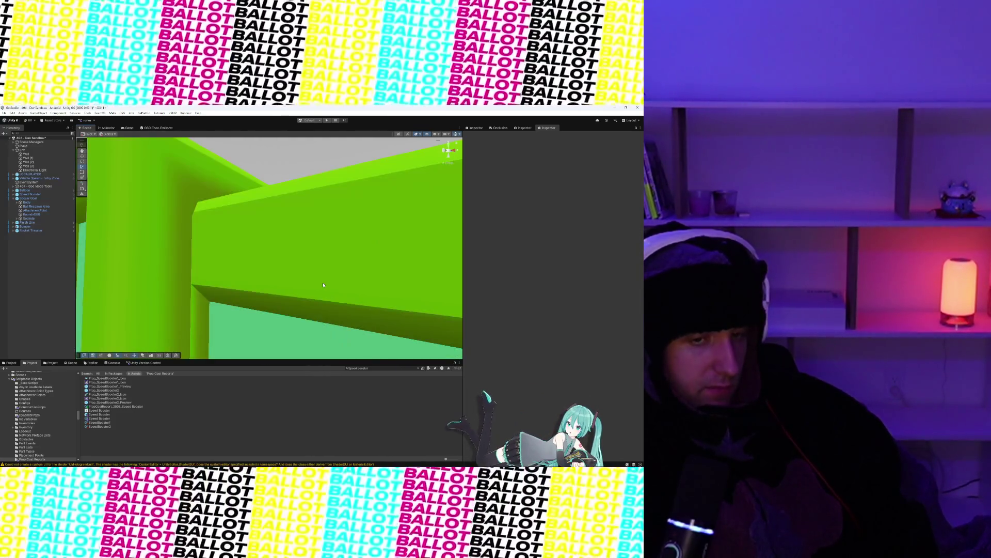
{"action": "scroll", "coordinate": [324, 284], "scroll_direction": "down", "scroll_amount": 3}
{"action": "left_click", "coordinate": [99, 415]}
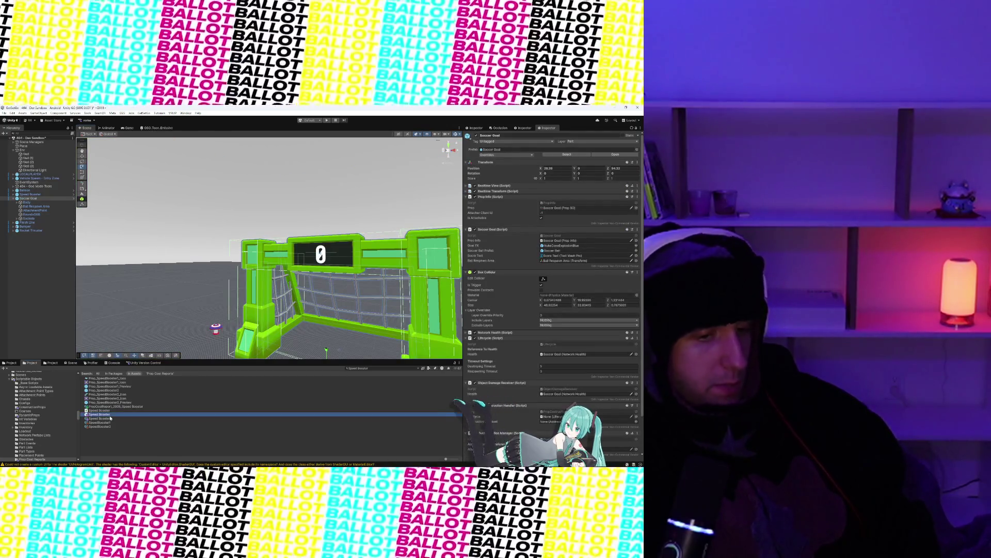
- Inspect the SpeedBooster1 item and Prop_SpeedBooster2 prefab, then limit the search to project assets
{"action": "left_click", "coordinate": [110, 422]}
{"action": "left_click", "coordinate": [113, 395]}
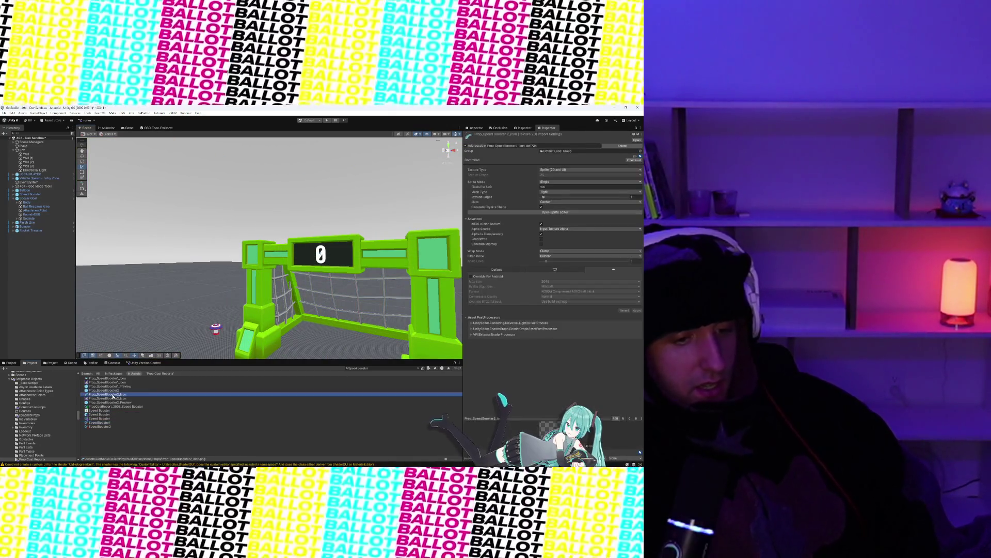
{"action": "left_click", "coordinate": [114, 391]}
{"action": "left_click", "coordinate": [111, 383]}
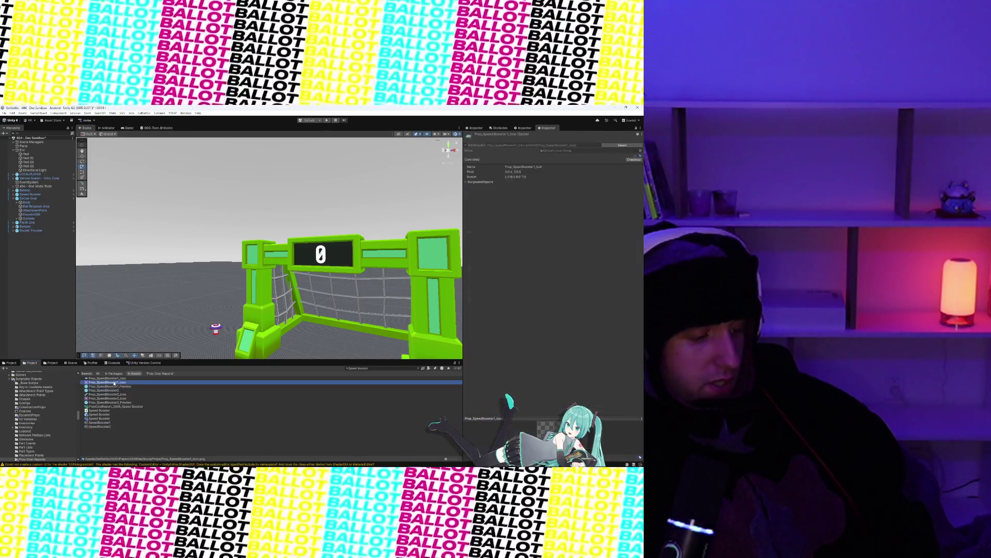
{"action": "left_click", "coordinate": [114, 374]}
{"action": "left_click", "coordinate": [134, 374]}
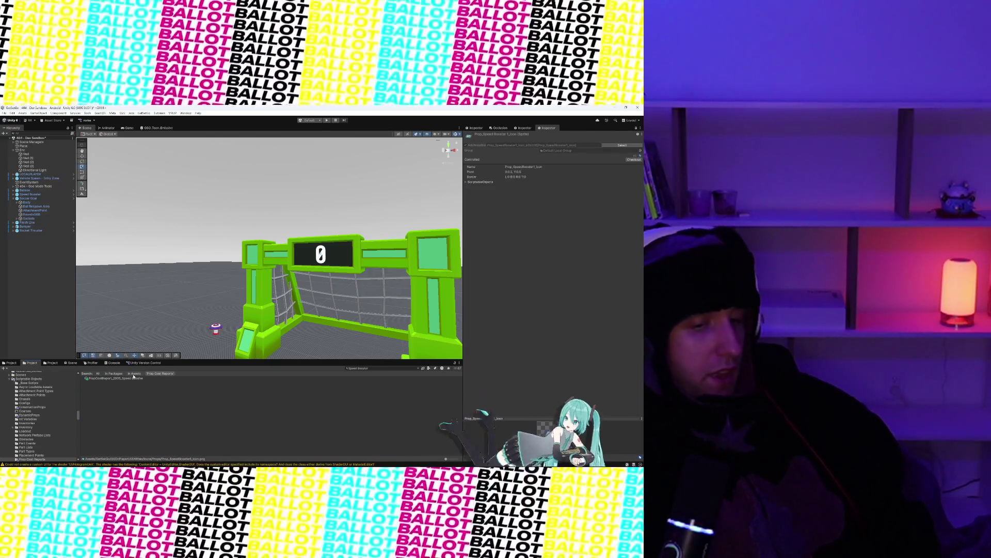
- Inspect the Prop_SpeedBooster2_Icon sprite and SpeedBooster1 item, then select the Roof prop cost report
{"action": "left_click", "coordinate": [103, 378]}
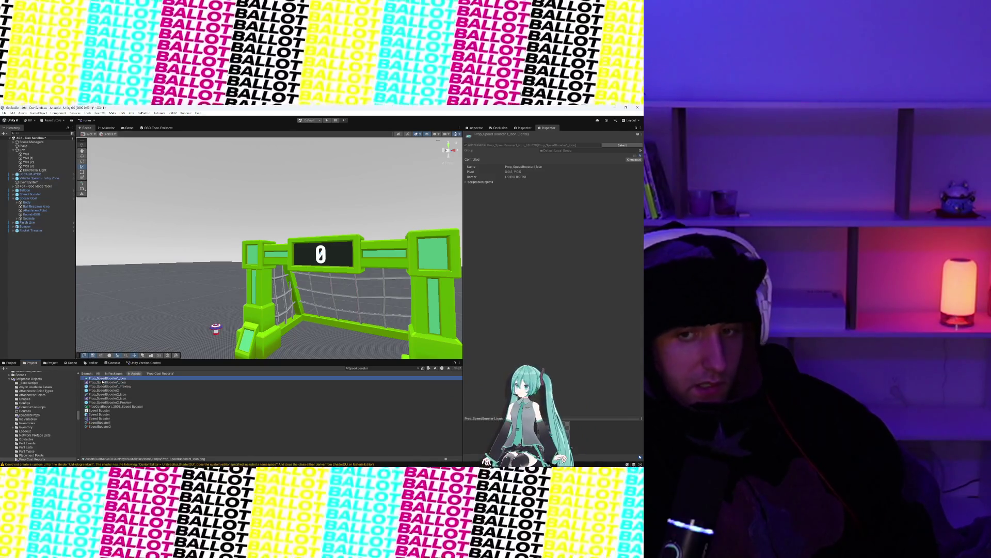
{"action": "left_click", "coordinate": [105, 398]}
{"action": "left_click", "coordinate": [102, 423]}
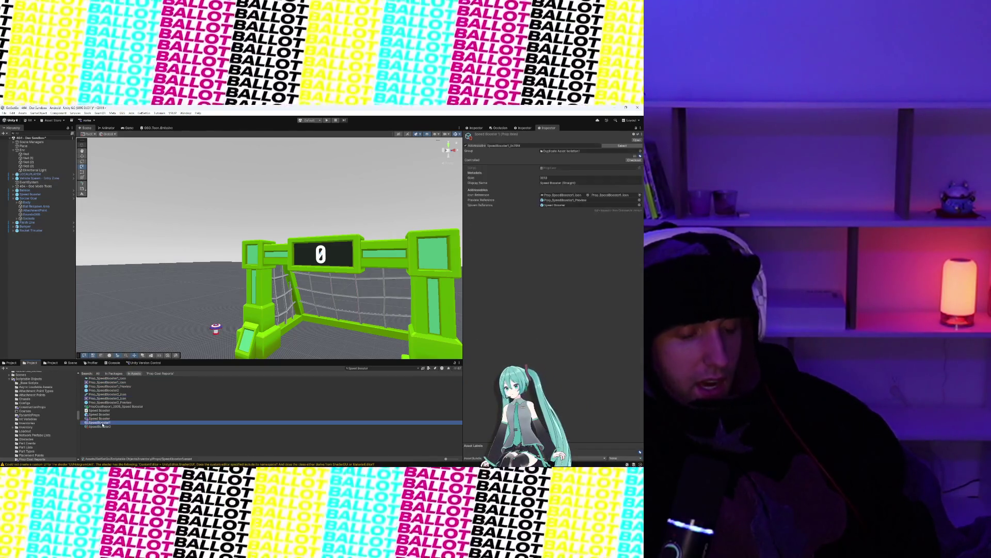
{"action": "left_click", "coordinate": [9, 363]}
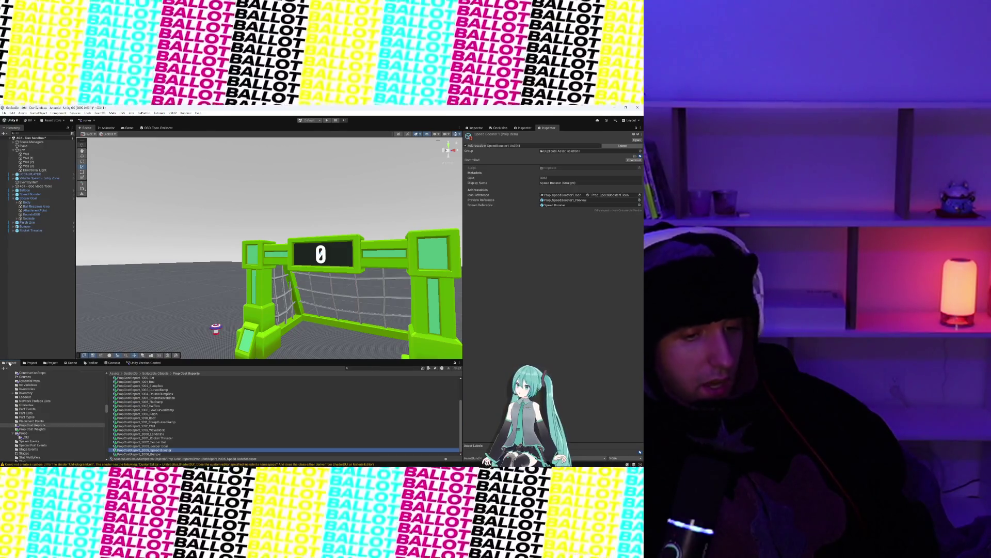
{"action": "left_click", "coordinate": [168, 417]}
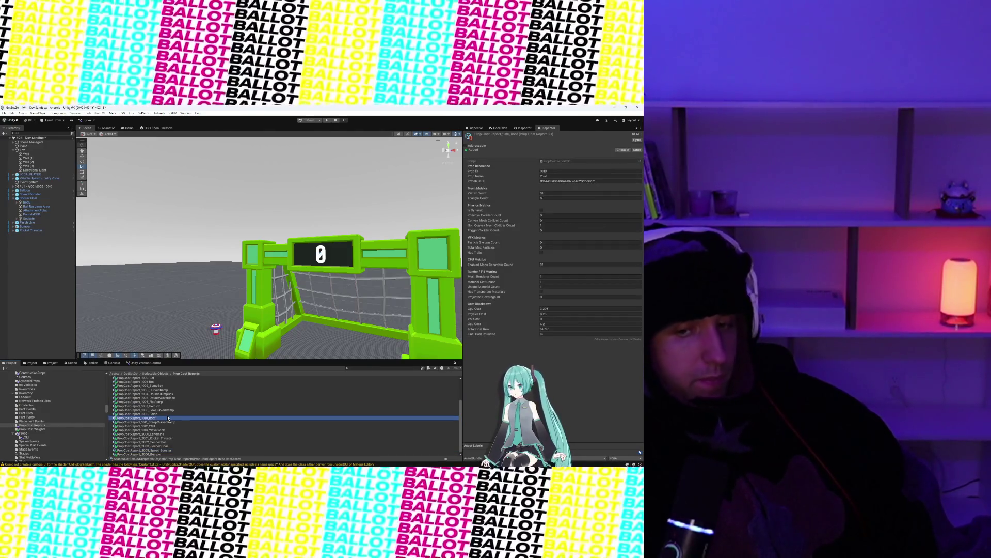
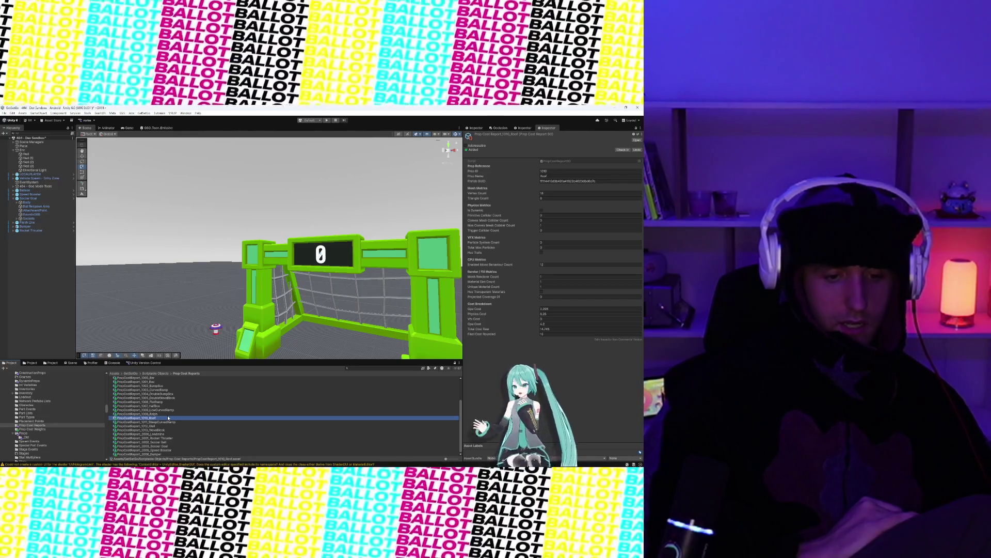
- Zoom out of the goal prop scene and switch to Visual Studio with PropCostWeightsSO.cs
{"action": "mouse_move", "coordinate": [262, 465]}
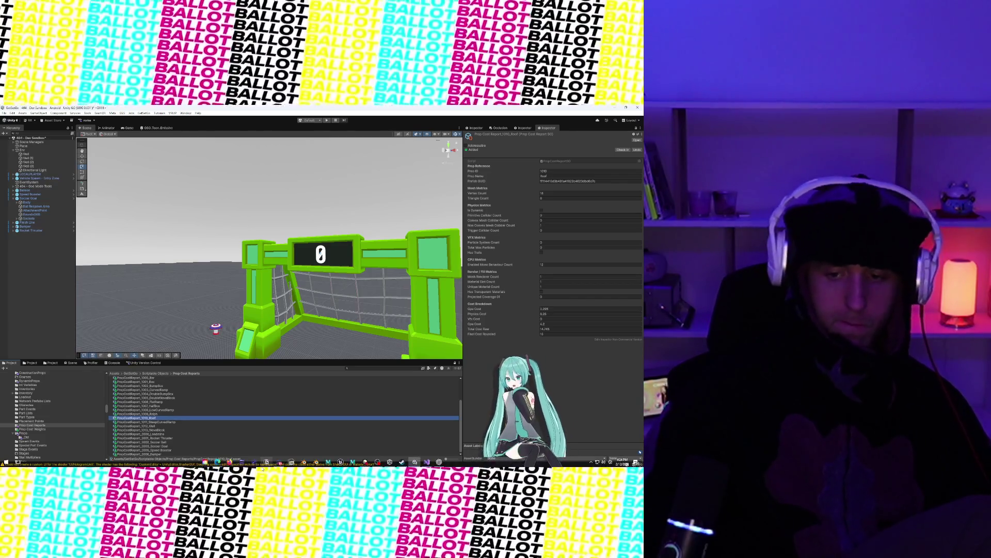
{"action": "scroll", "coordinate": [269, 248], "scroll_direction": "down", "scroll_amount": 5}
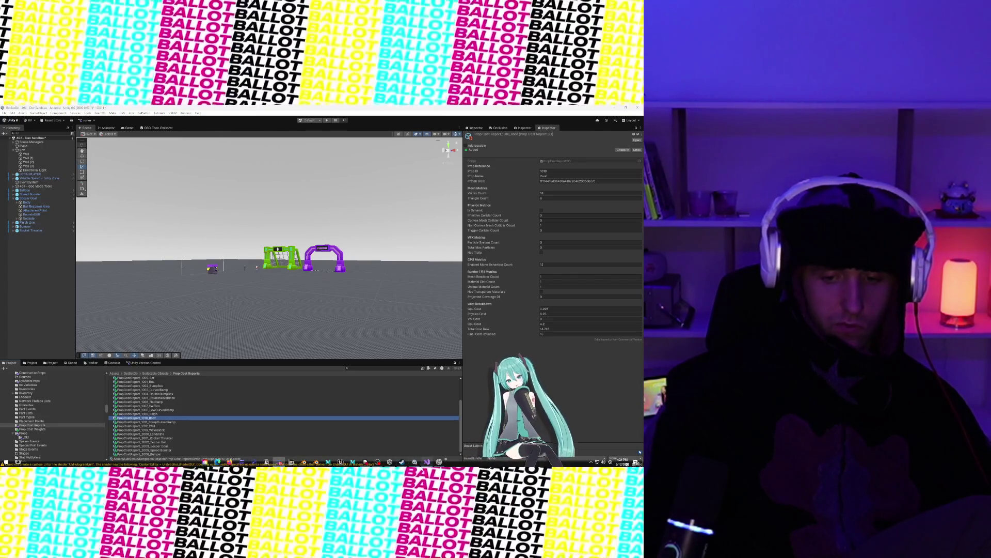
{"action": "key", "text": "alt+Tab"}
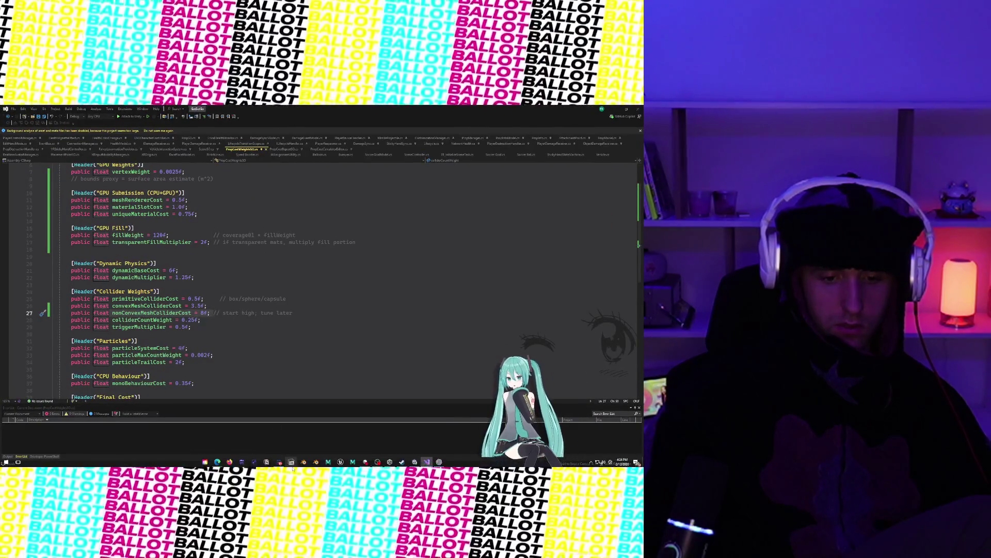
{"action": "mouse_move", "coordinate": [217, 463]}
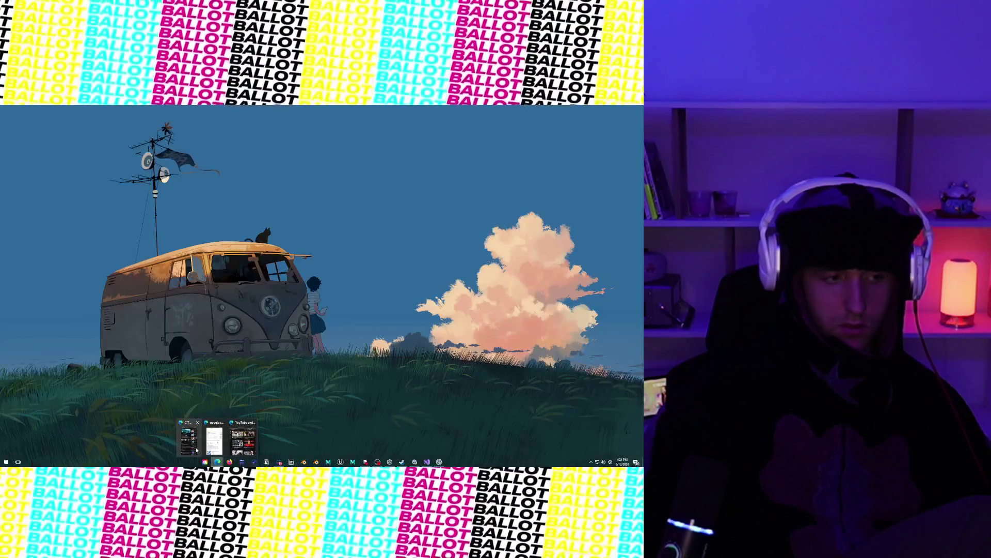